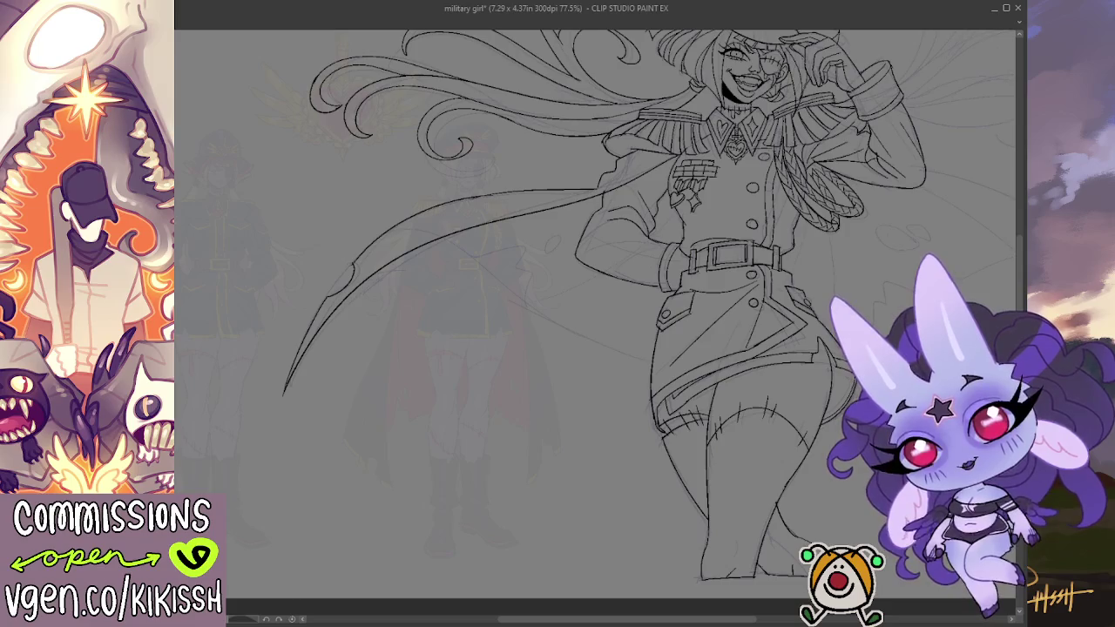
Step: Mirror the canvas and ink two short lines along the cape edge at the shoulder
key(h)
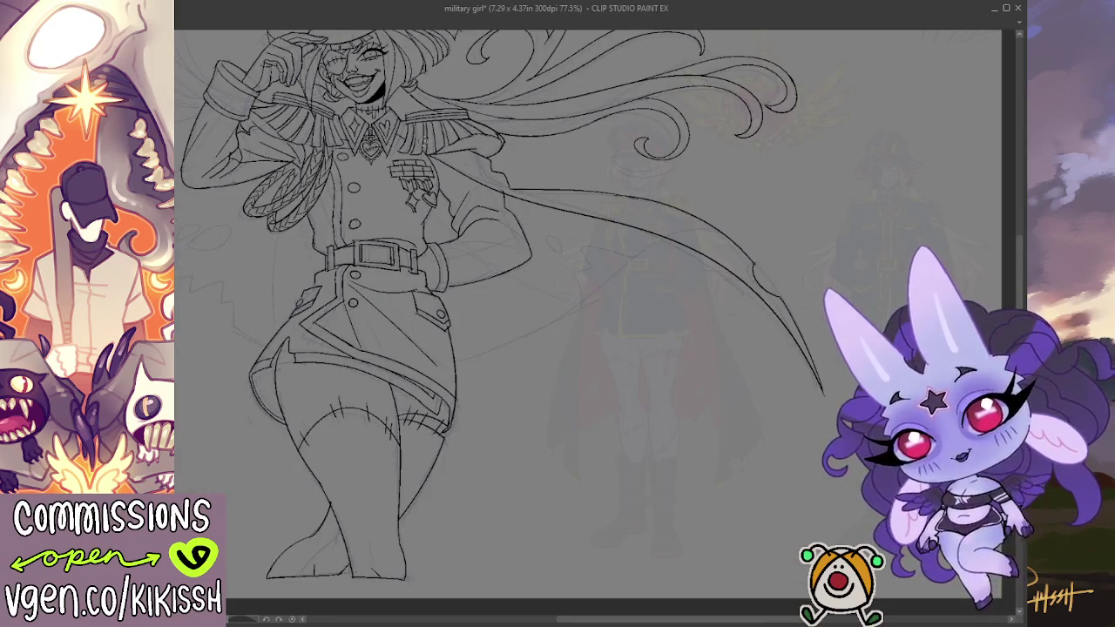
drag(452, 158, 520, 187)
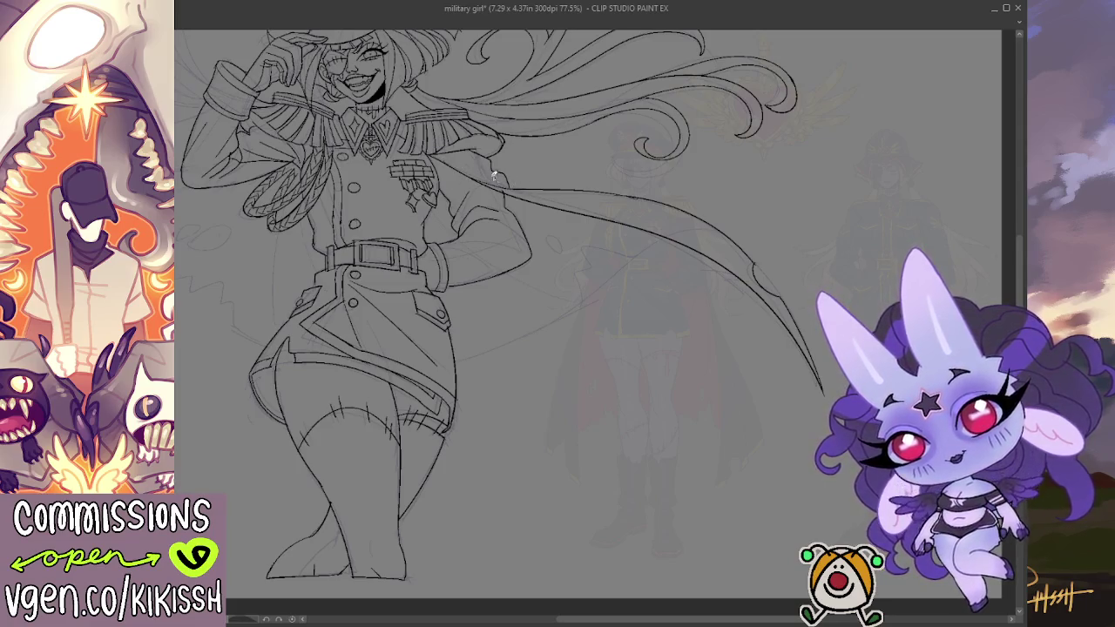
drag(441, 151, 493, 165)
Step: Zoom out and pan to bring the hat and HELGA title into view
scroll(556, 204, down, 1)
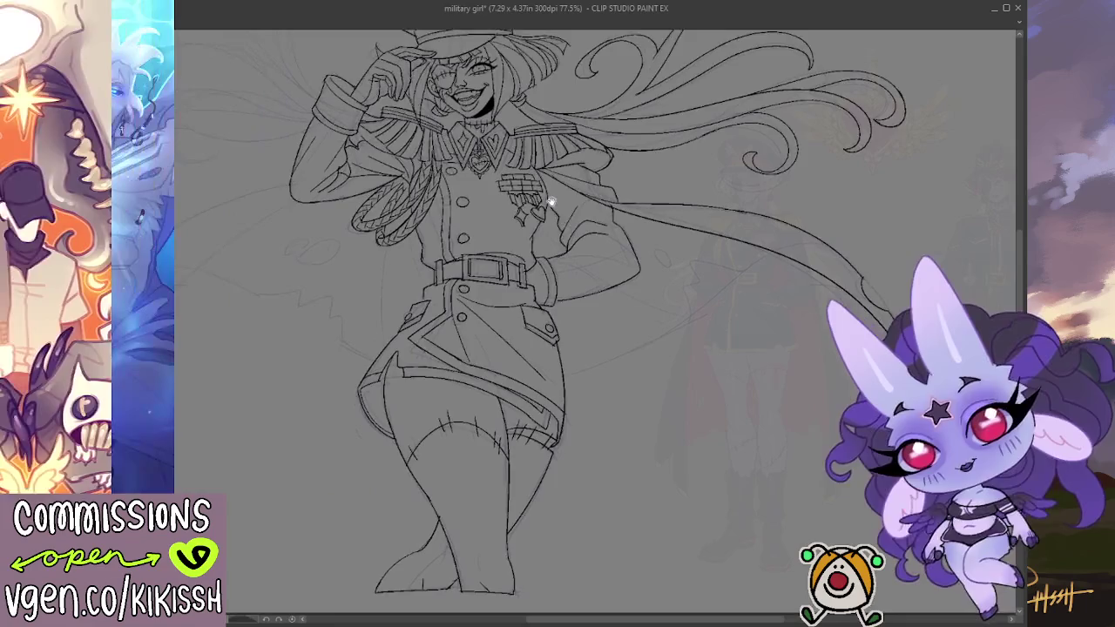
scroll(575, 202, down, 1)
drag(690, 277, 707, 290)
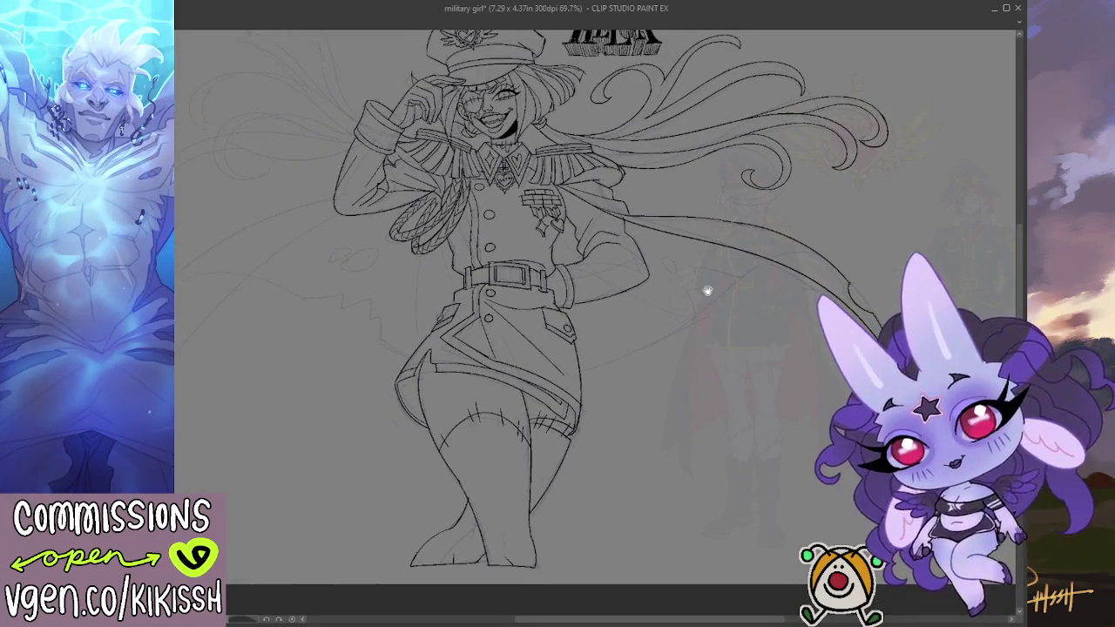
mouse_move(707, 290)
mouse_down()
mouse_move(775, 312)
mouse_move(746, 269)
mouse_move(767, 249)
mouse_move(735, 250)
mouse_move(707, 308)
mouse_move(624, 345)
mouse_up()
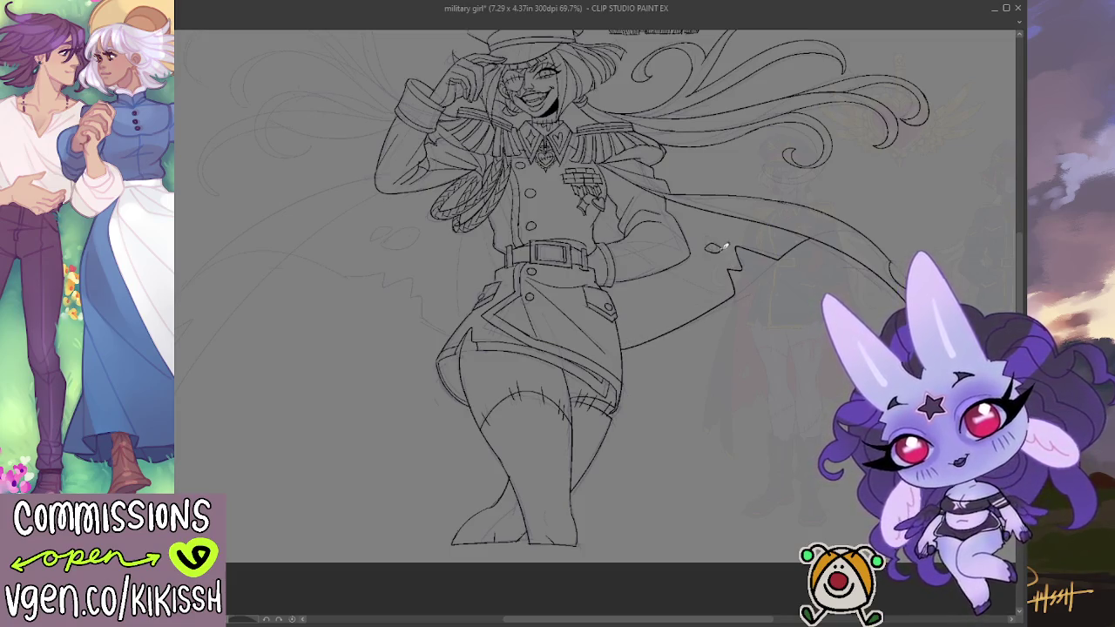
scroll(685, 330, up, 1)
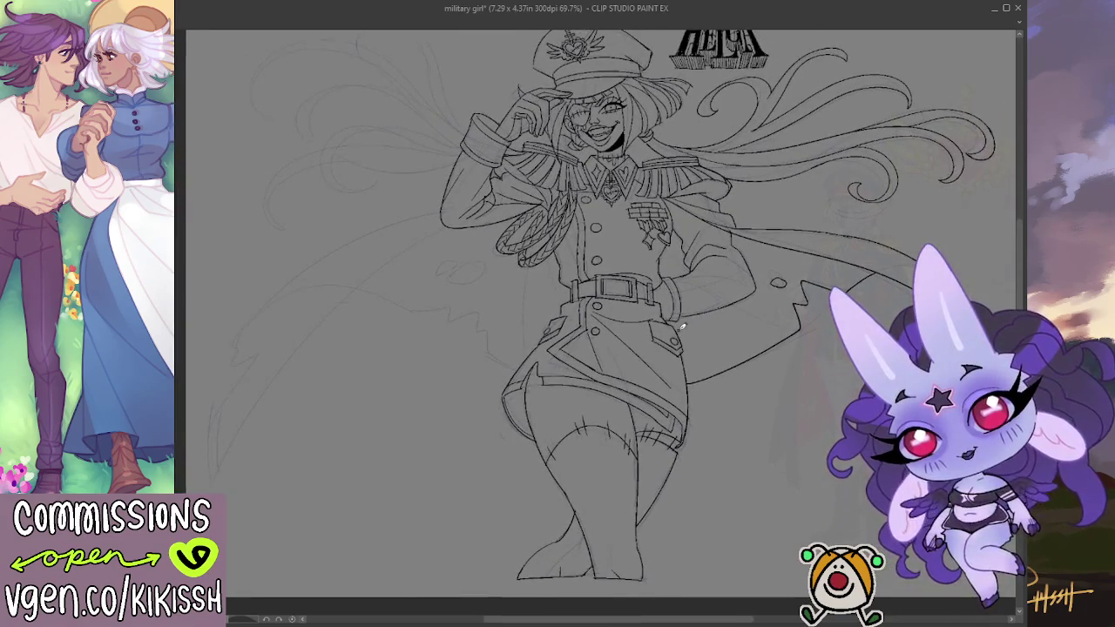
scroll(714, 338, down, 1)
mouse_move(751, 369)
mouse_down()
mouse_move(747, 397)
mouse_move(730, 391)
mouse_up()
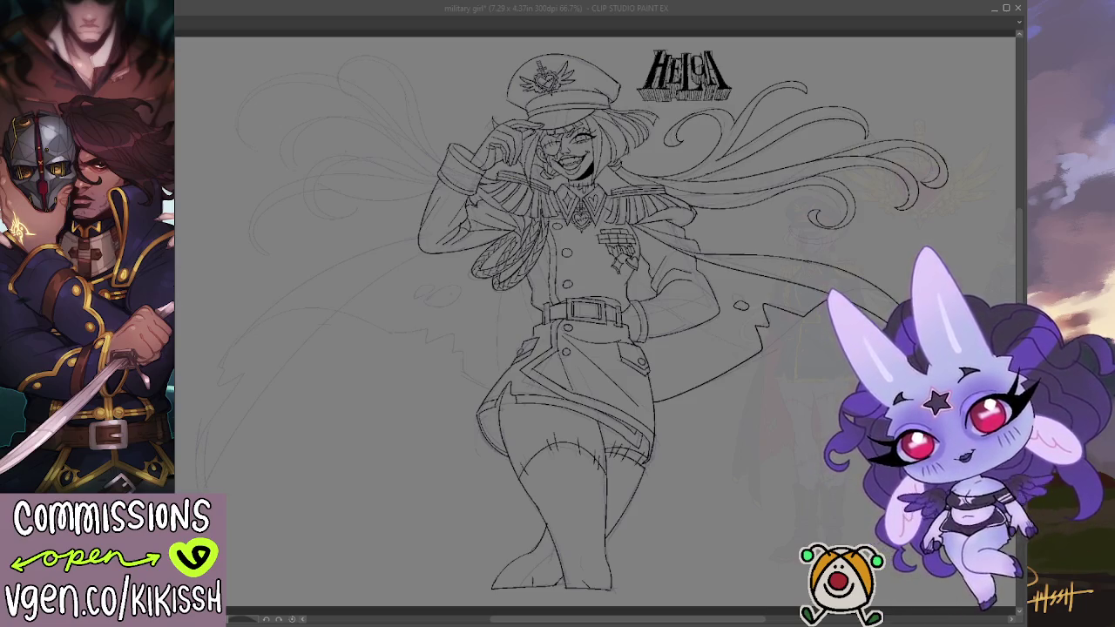
Step: Zoom and pan, mirroring the canvas to check the hat and HELGA title
scroll(705, 487, up, 2)
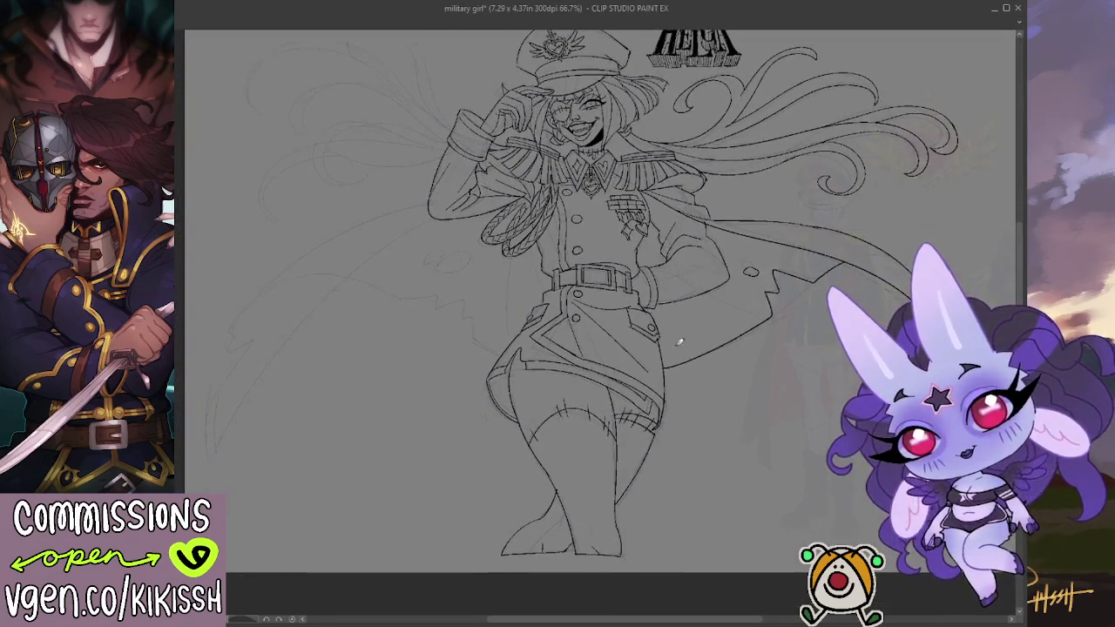
scroll(679, 331, up, 2)
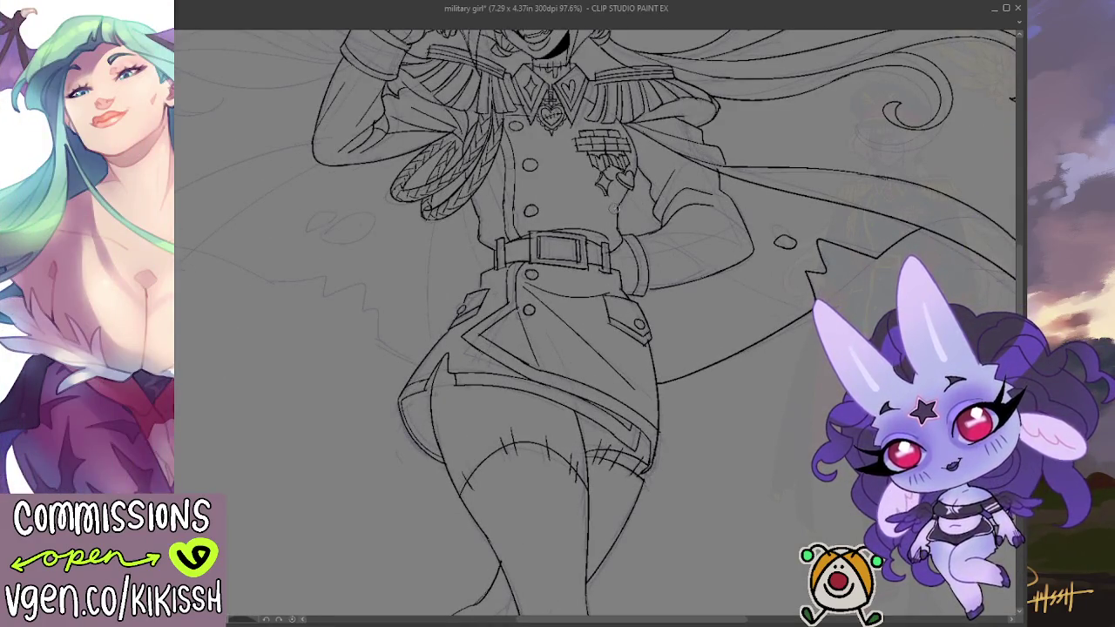
mouse_move(688, 202)
mouse_down()
mouse_move(757, 237)
mouse_move(822, 294)
mouse_move(838, 258)
mouse_move(786, 242)
mouse_up()
scroll(757, 237, down, 2)
key(h)
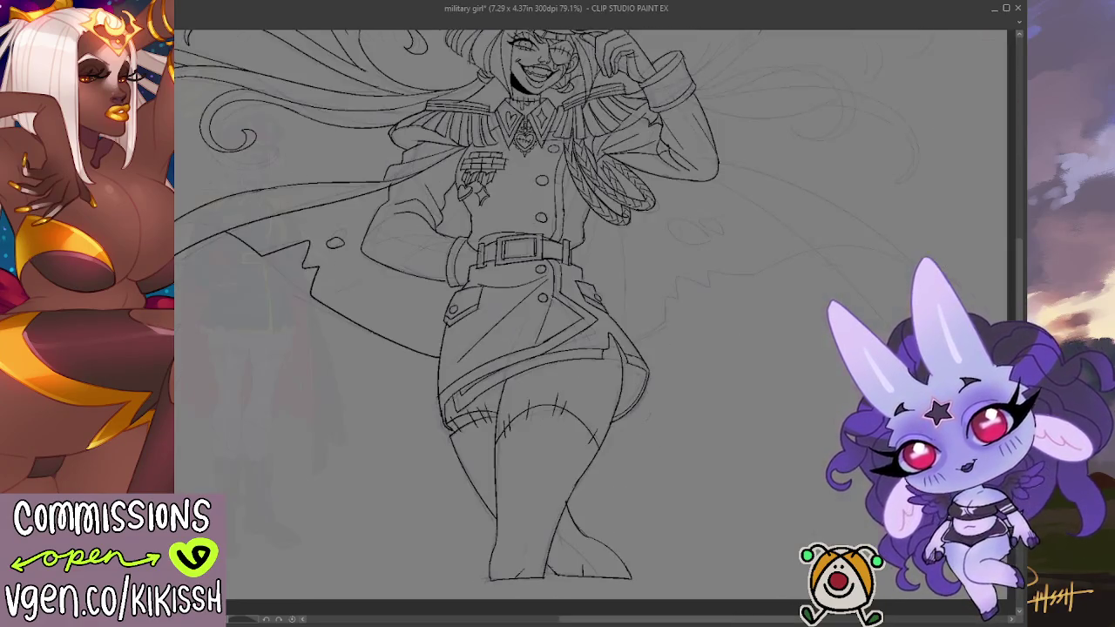
mouse_move(696, 231)
mouse_down()
mouse_move(752, 252)
mouse_move(794, 303)
mouse_up()
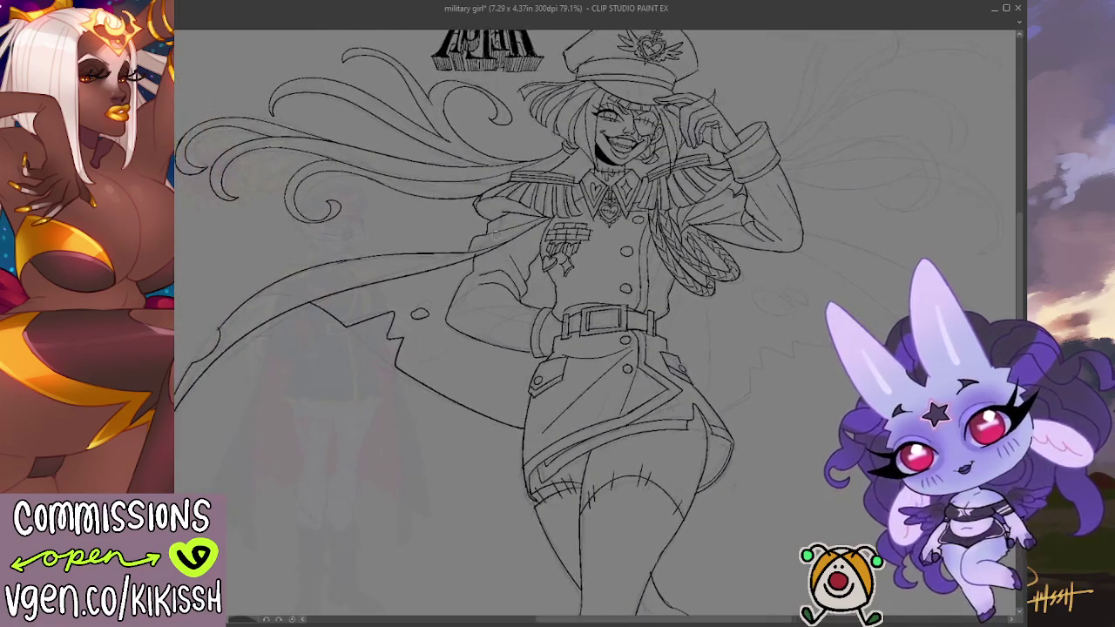
key(h)
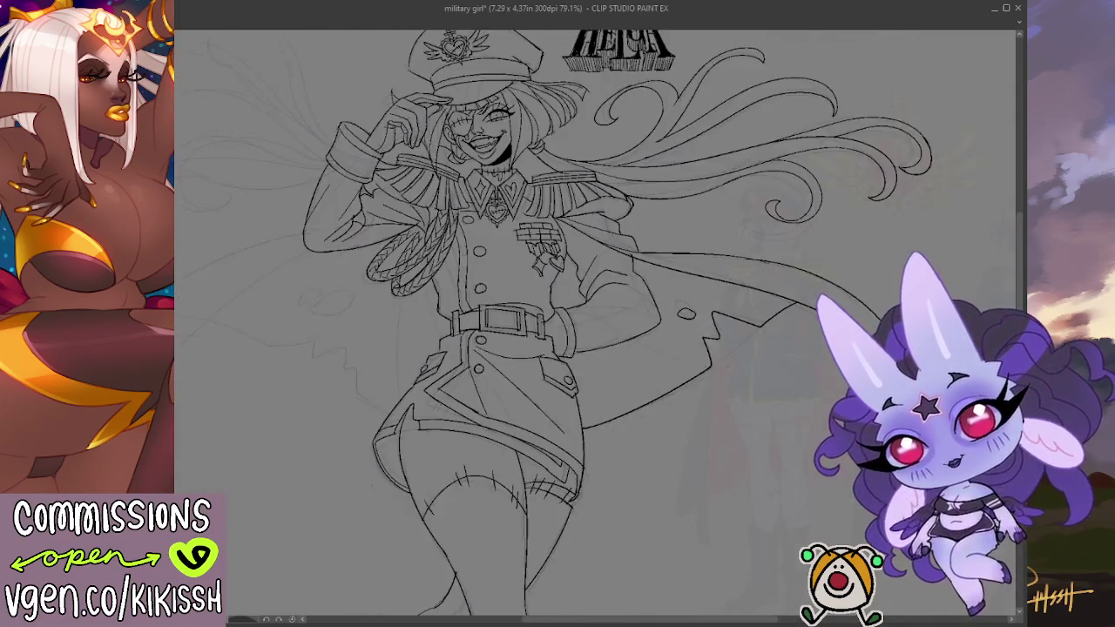
Step: Try a long curve from the lower left up to the raised arm, undoing both attempts
mouse_move(301, 175)
mouse_down()
mouse_move(543, 169)
mouse_move(583, 154)
mouse_up()
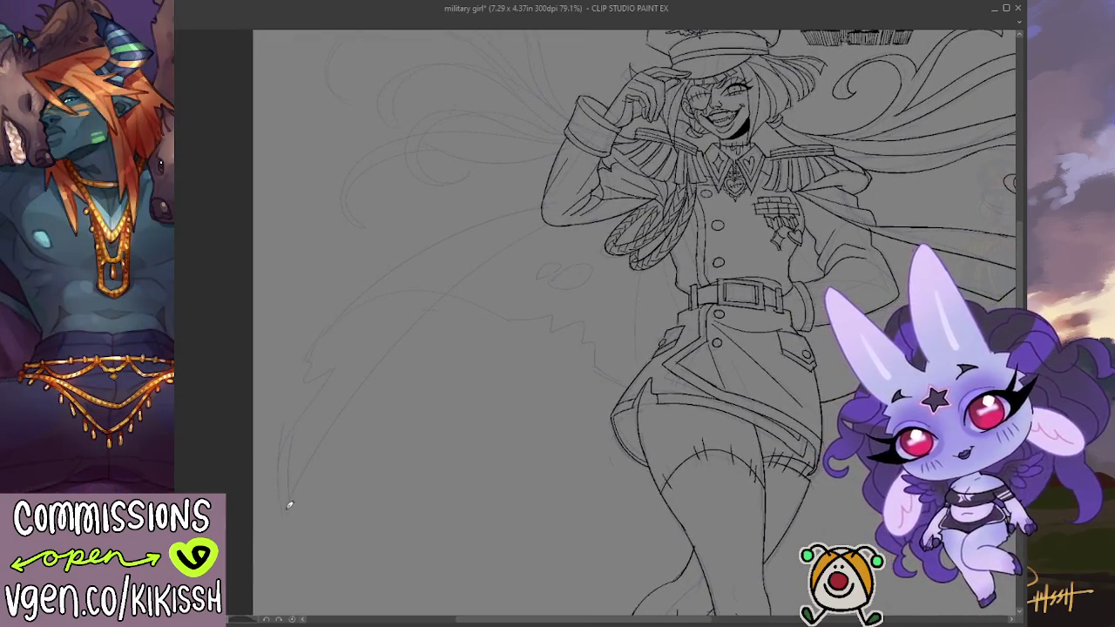
drag(280, 514, 522, 232)
key(ctrl+z)
mouse_move(280, 520)
mouse_down()
mouse_move(559, 211)
mouse_move(293, 503)
mouse_up()
key(ctrl+z)
key(ctrl+z)
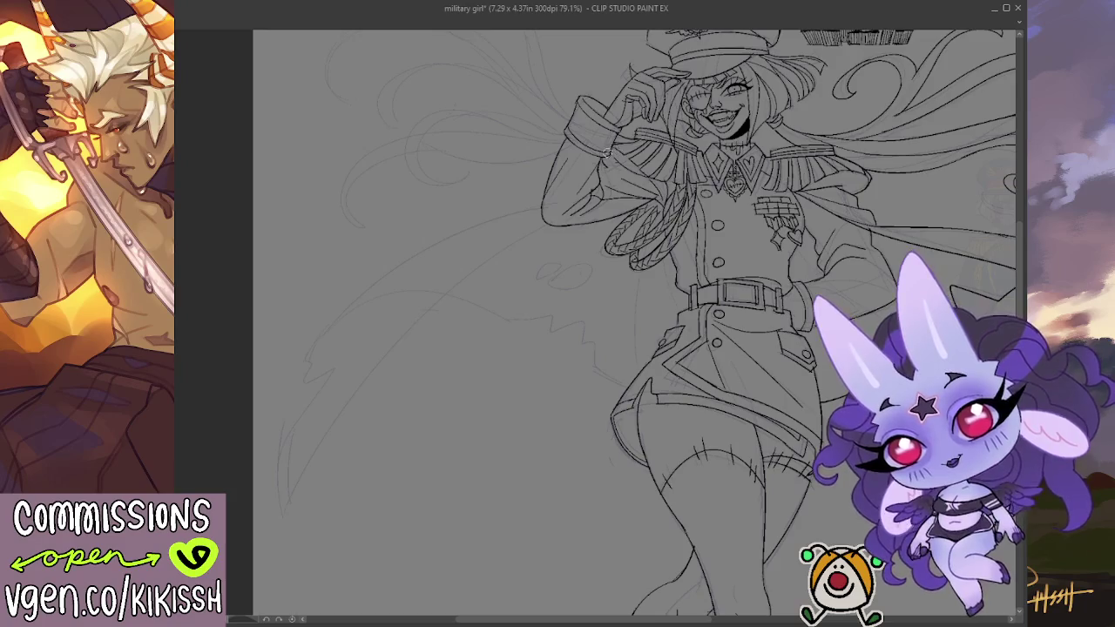
Step: Zoom in and out, mirror the view and shift the drawing right
scroll(618, 150, up, 1)
scroll(601, 174, up, 1)
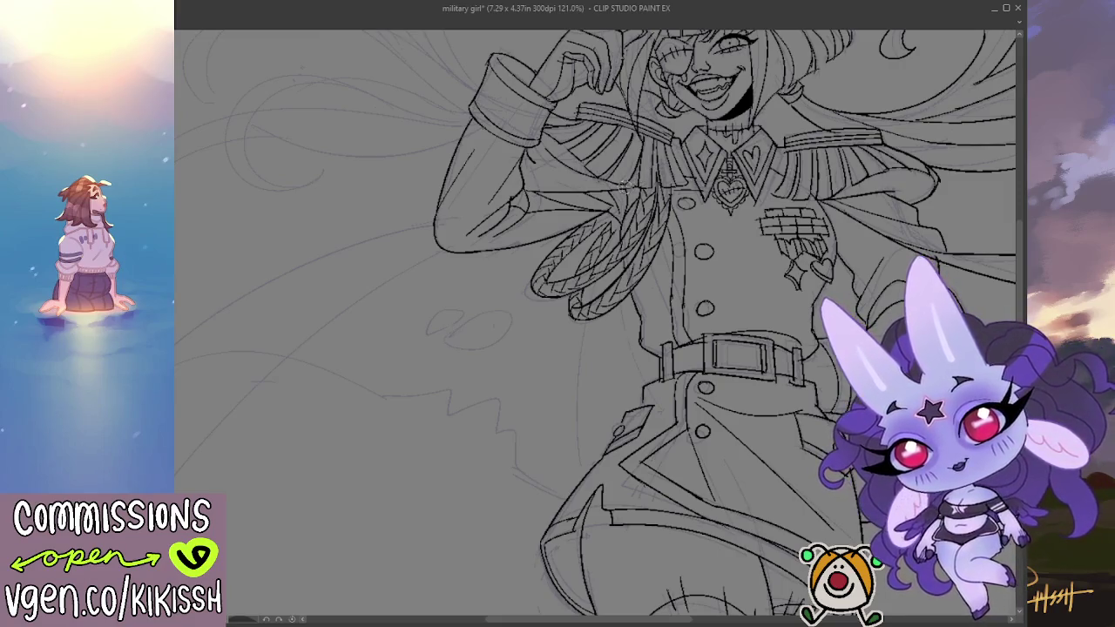
scroll(609, 175, down, 2)
scroll(557, 183, down, 1)
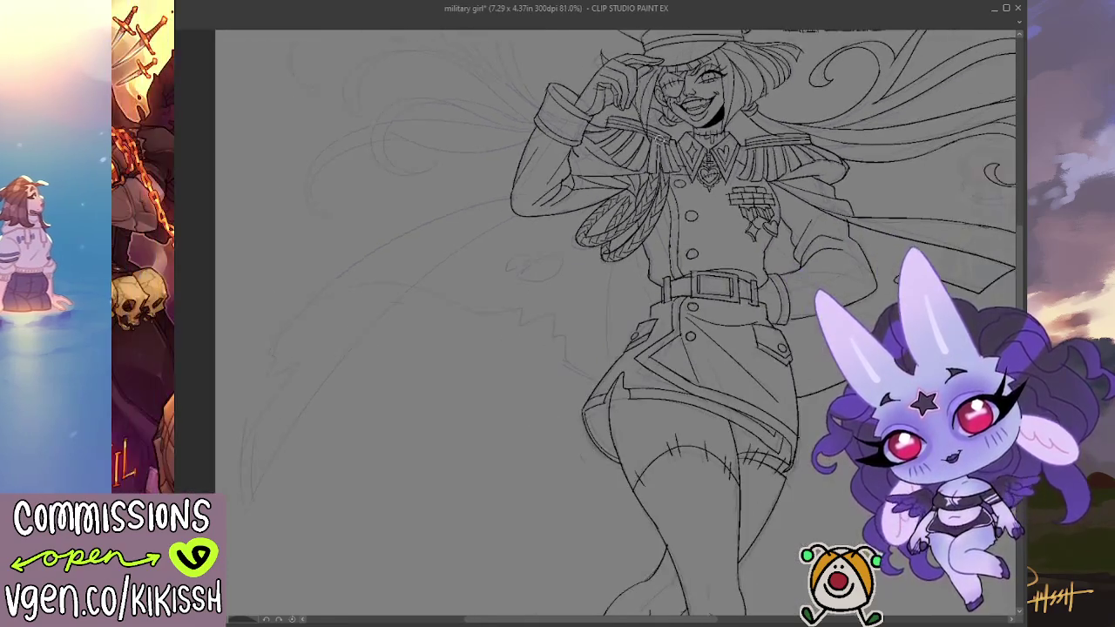
scroll(531, 185, down, 1)
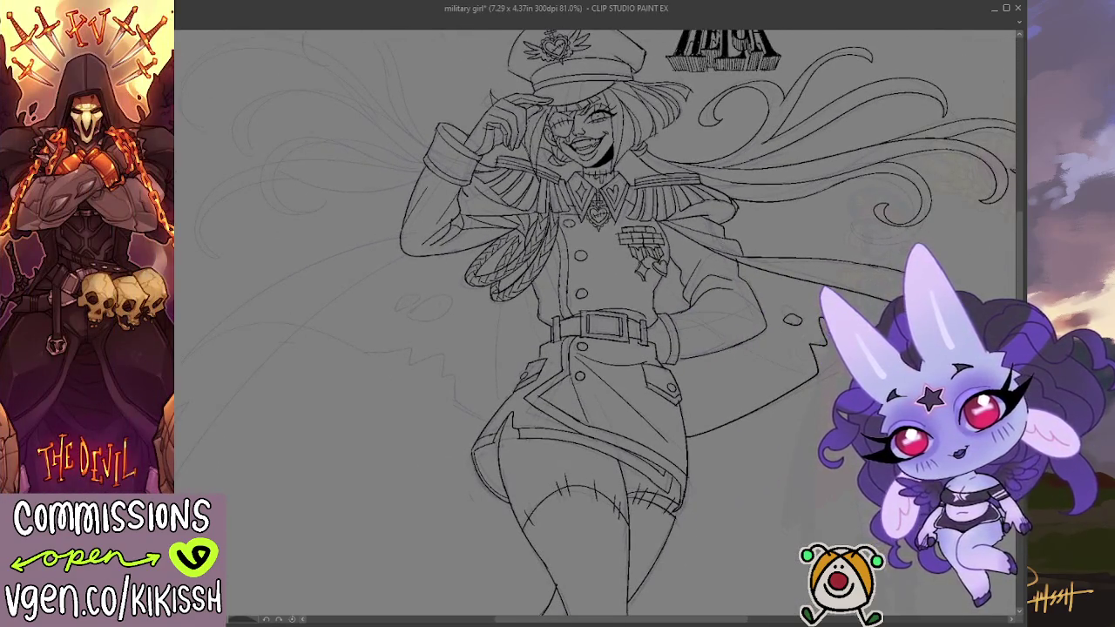
key(h)
scroll(577, 150, up, 1)
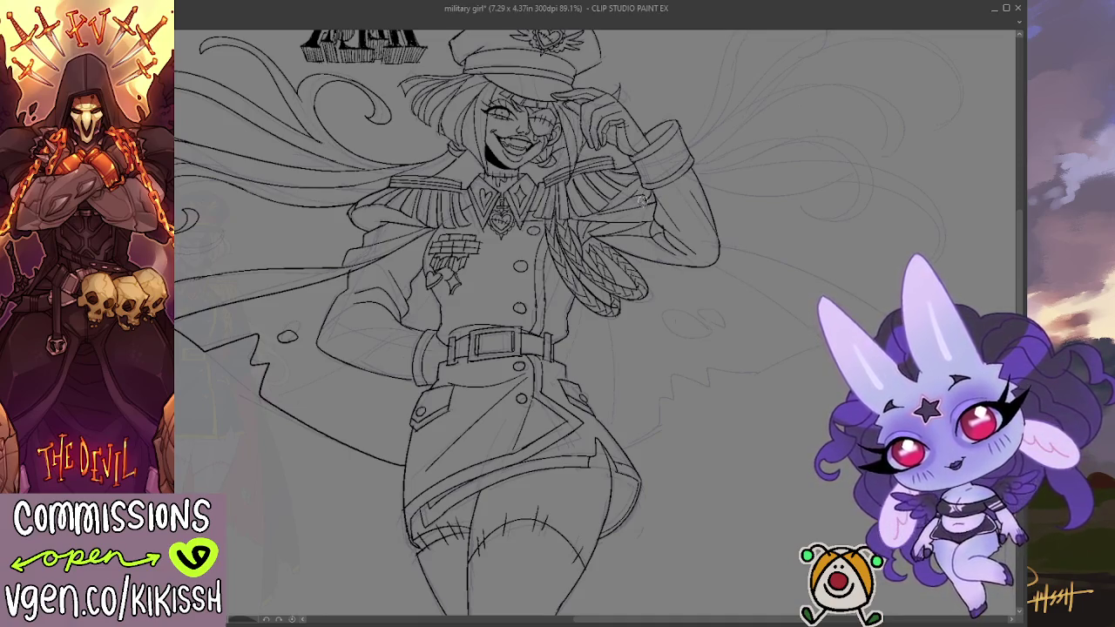
drag(655, 190, 678, 215)
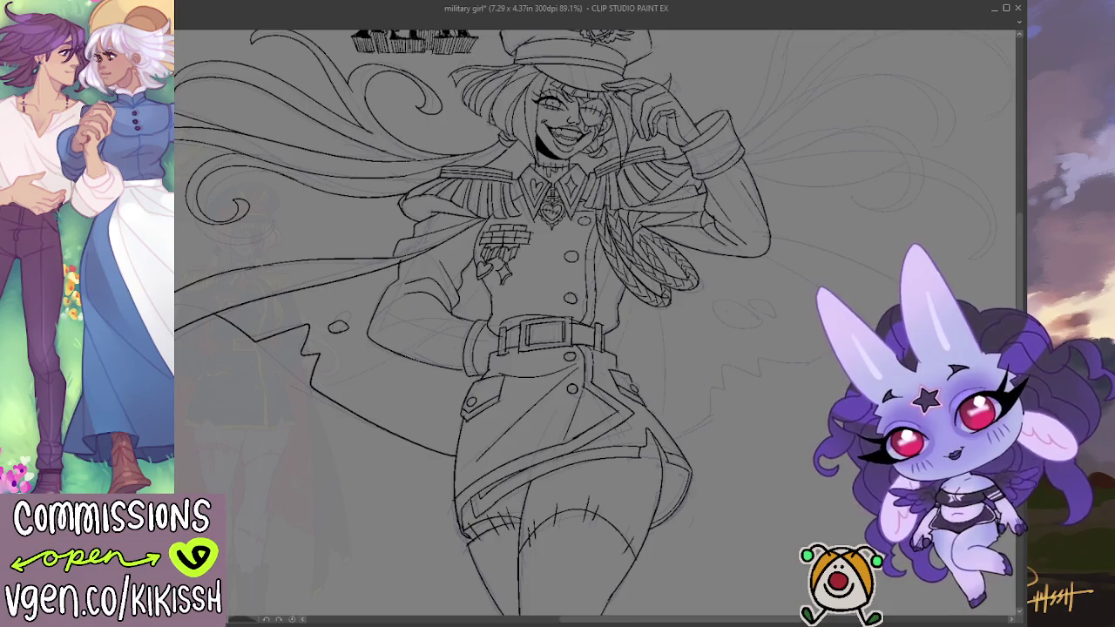
Step: Draw the cape's long outer edge down to the left and its jagged hem
key(h)
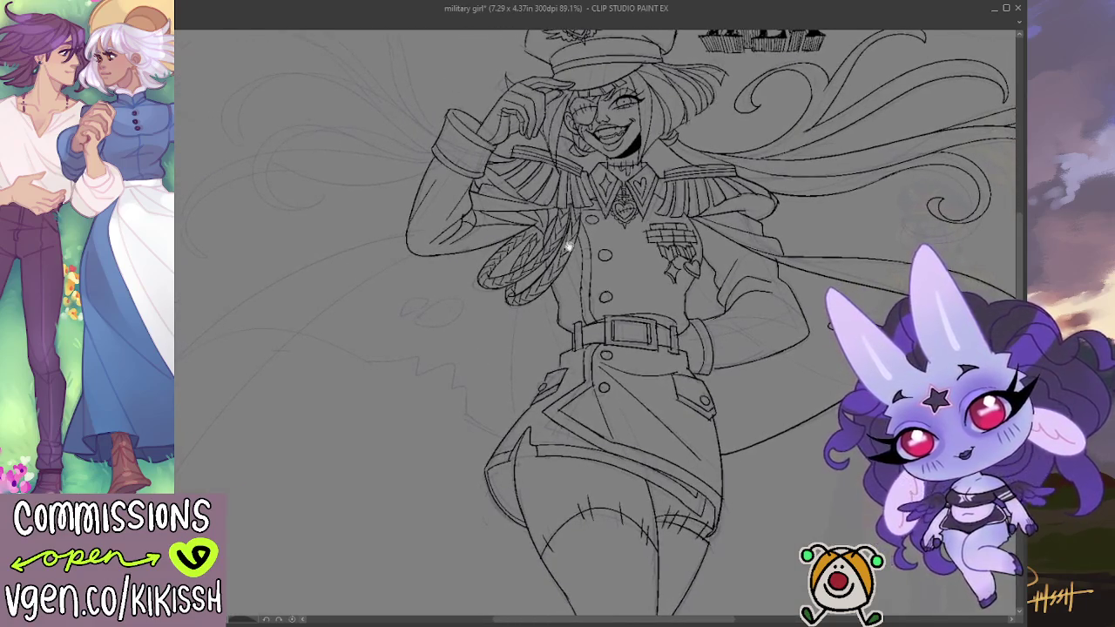
scroll(540, 190, up, 1)
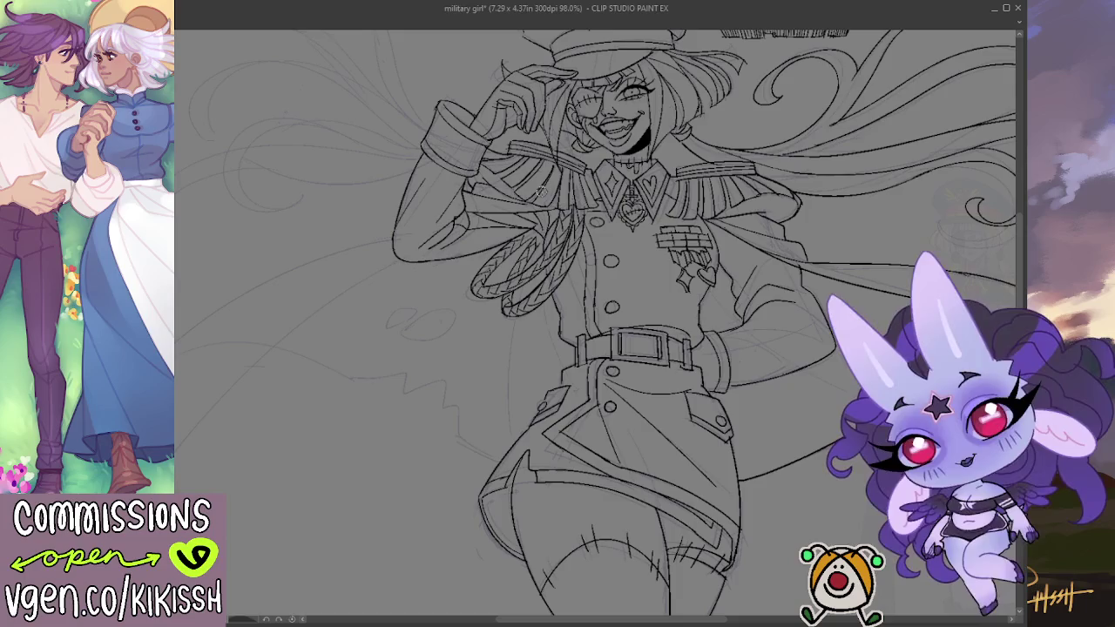
drag(487, 346, 617, 232)
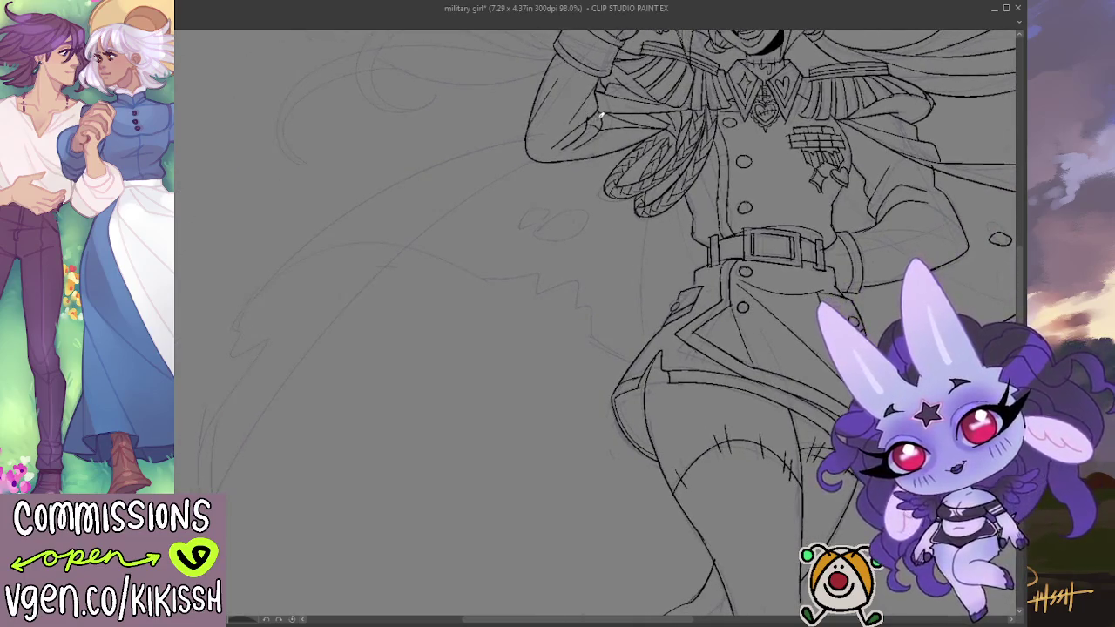
drag(530, 122, 218, 477)
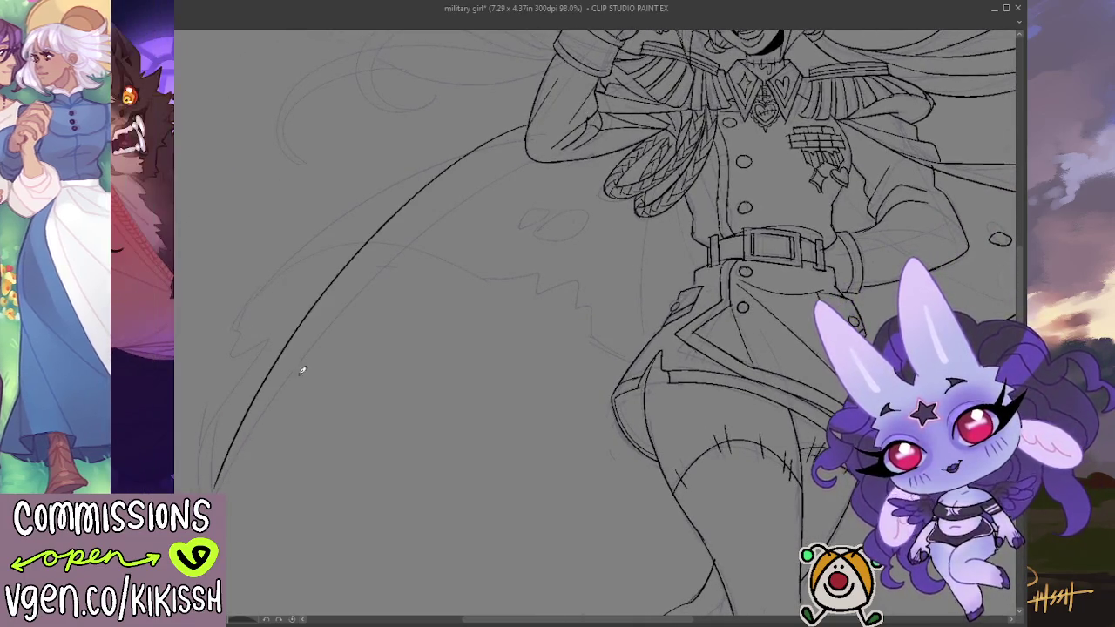
drag(213, 427, 241, 315)
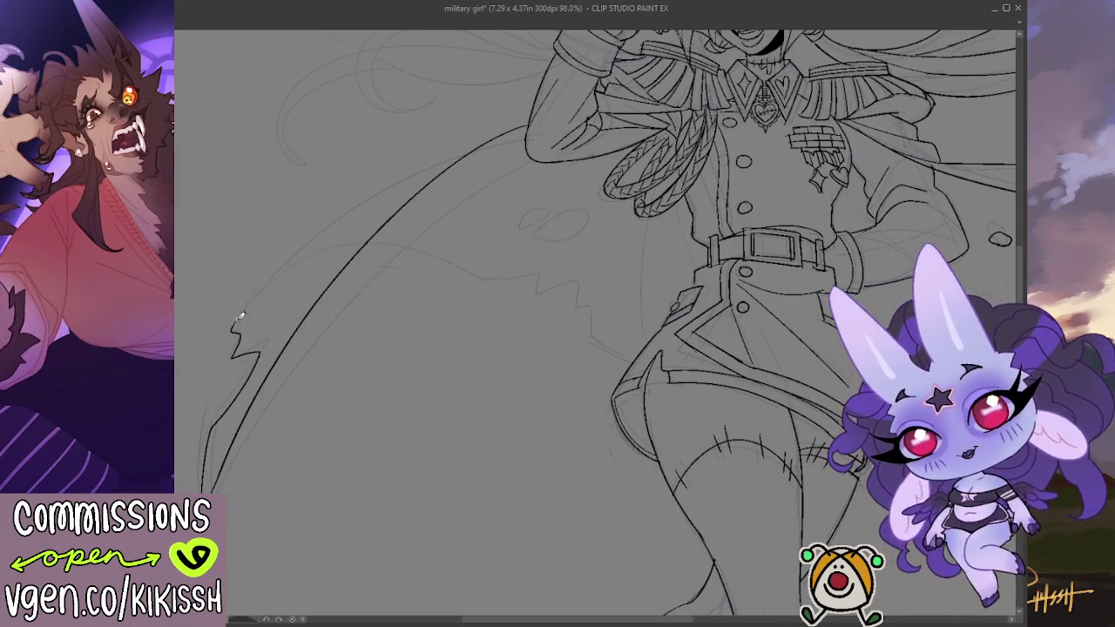
Step: Draw the cape's inner edge from the hem up to the arm, redoing it twice
mouse_move(233, 327)
mouse_down()
mouse_move(374, 188)
mouse_move(477, 129)
mouse_up()
key(ctrl+z)
drag(233, 326, 521, 112)
key(ctrl+z)
mouse_move(237, 318)
mouse_down()
mouse_move(320, 227)
mouse_move(531, 116)
mouse_up()
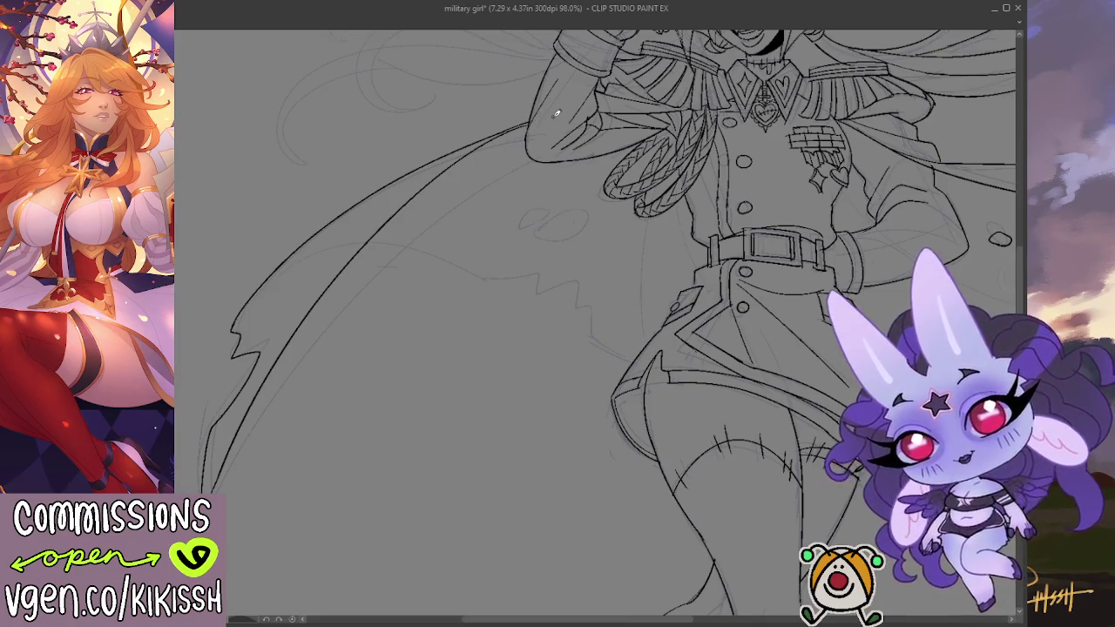
scroll(556, 113, down, 2)
scroll(544, 113, down, 1)
scroll(618, 161, down, 2)
scroll(575, 254, down, 1)
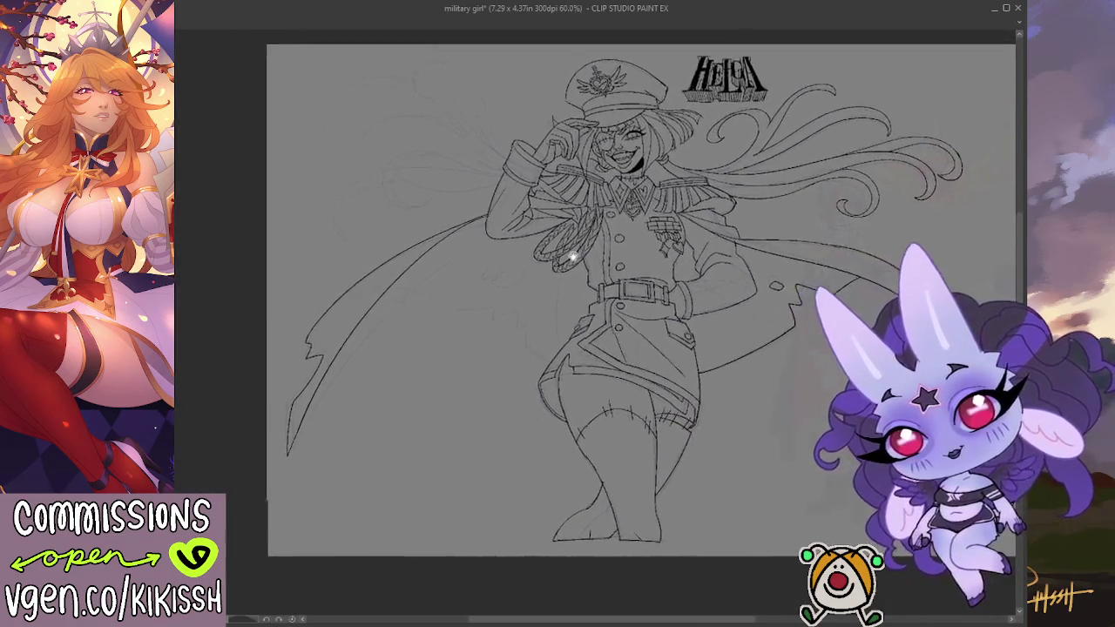
Step: Ink a curved line on the cape beside the skirt
scroll(575, 255, up, 1)
scroll(462, 190, up, 1)
scroll(461, 189, up, 1)
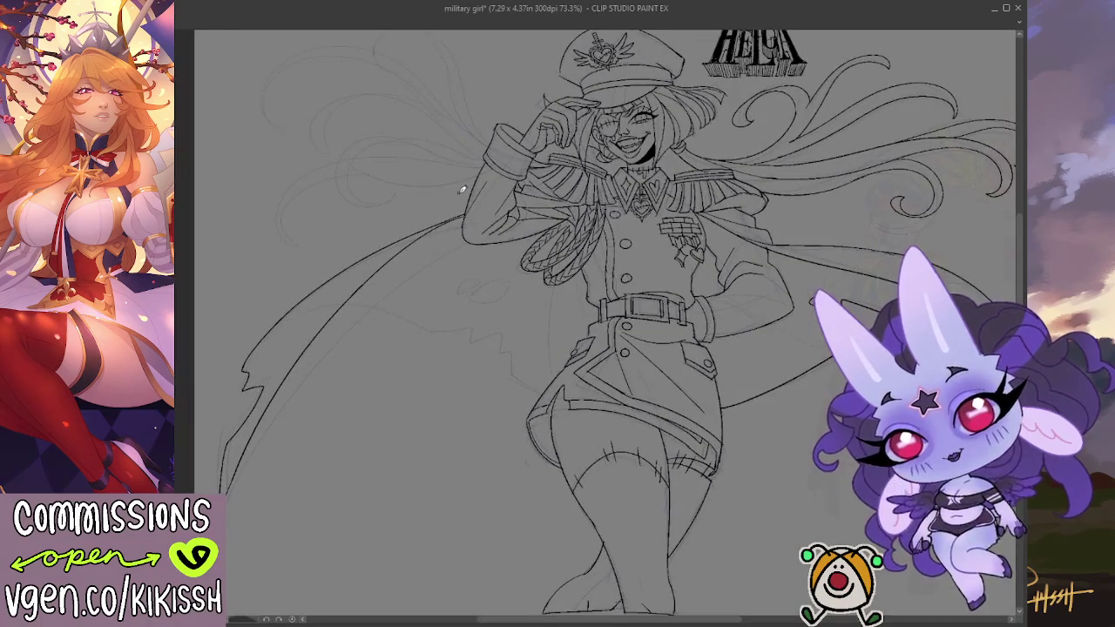
drag(499, 346, 515, 280)
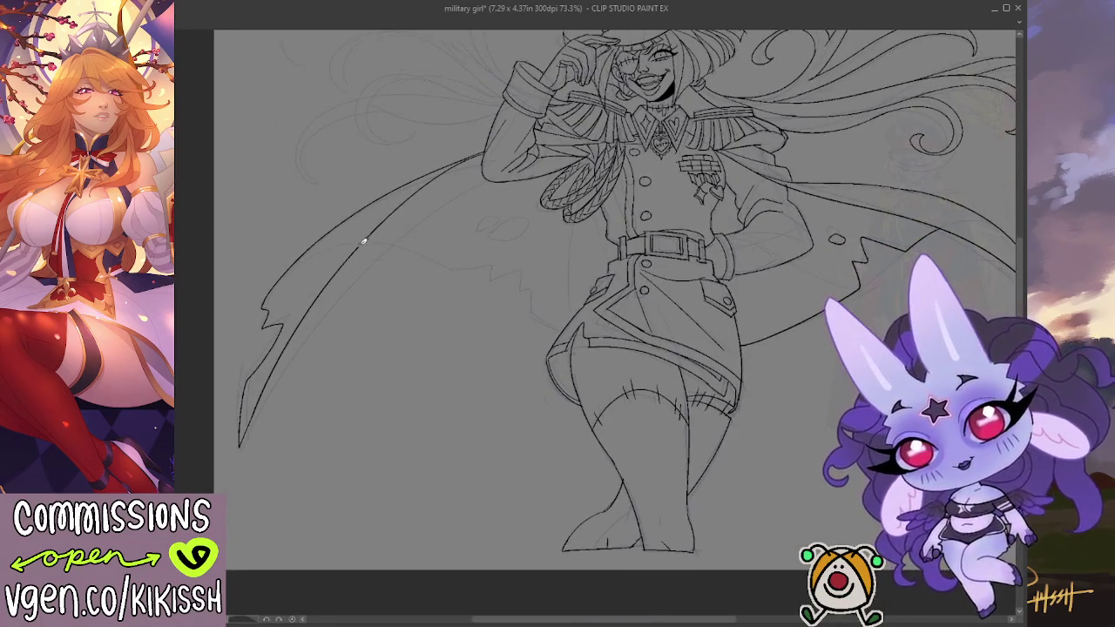
mouse_move(395, 237)
mouse_down()
mouse_move(455, 264)
mouse_move(490, 259)
mouse_move(495, 277)
mouse_move(547, 315)
mouse_up()
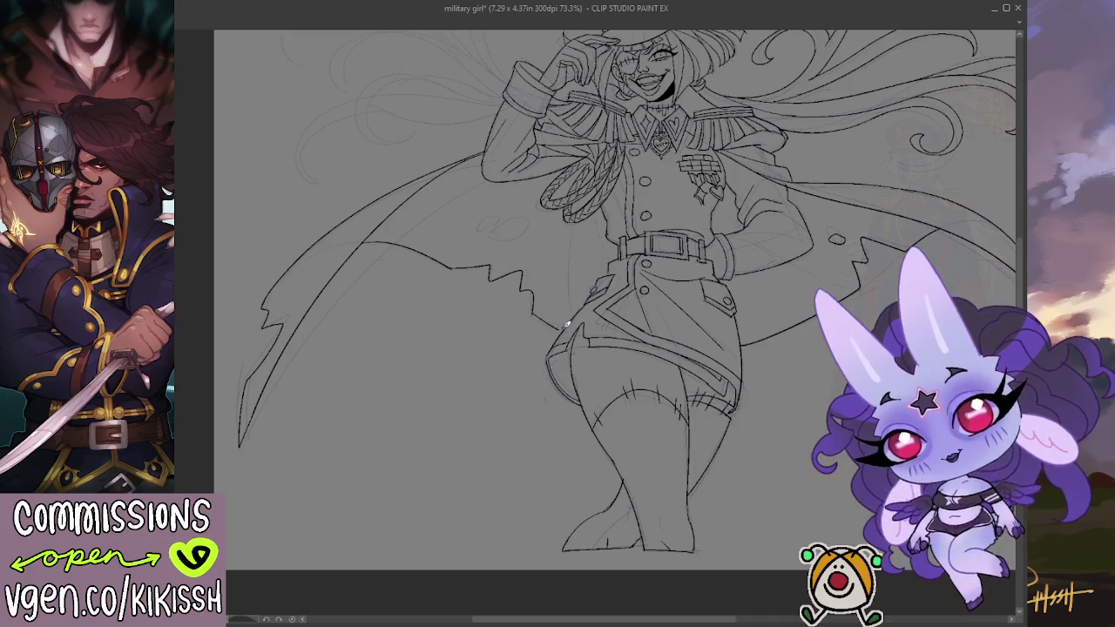
scroll(565, 261, up, 1)
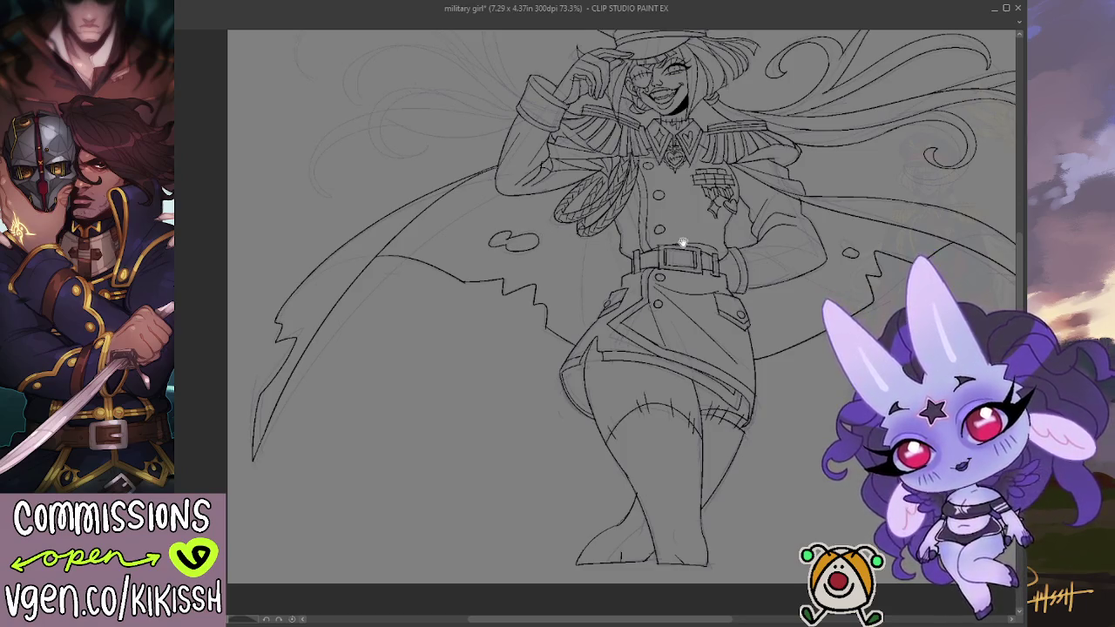
scroll(688, 236, down, 1)
mouse_move(768, 317)
mouse_down()
mouse_move(727, 324)
mouse_move(710, 290)
mouse_up()
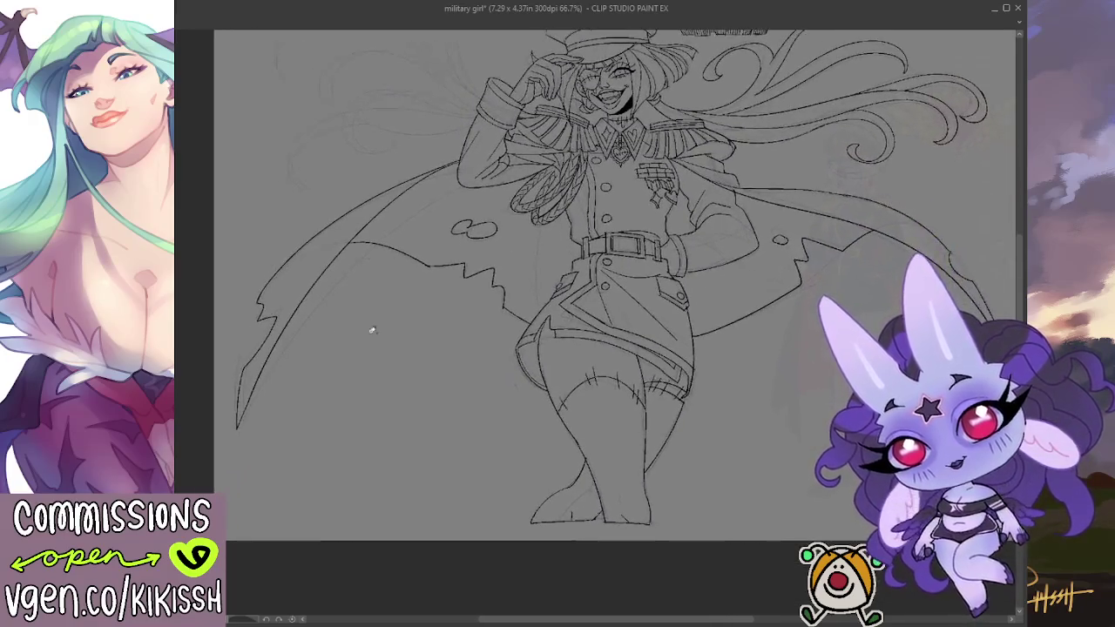
scroll(294, 317, up, 2)
Step: Replace the last stroke with a smoother cape lower-left edge extending further down
key(ctrl+z)
mouse_move(227, 434)
mouse_down()
mouse_move(212, 454)
mouse_move(213, 493)
mouse_up()
mouse_move(222, 446)
mouse_down()
mouse_move(211, 474)
mouse_move(229, 400)
mouse_up()
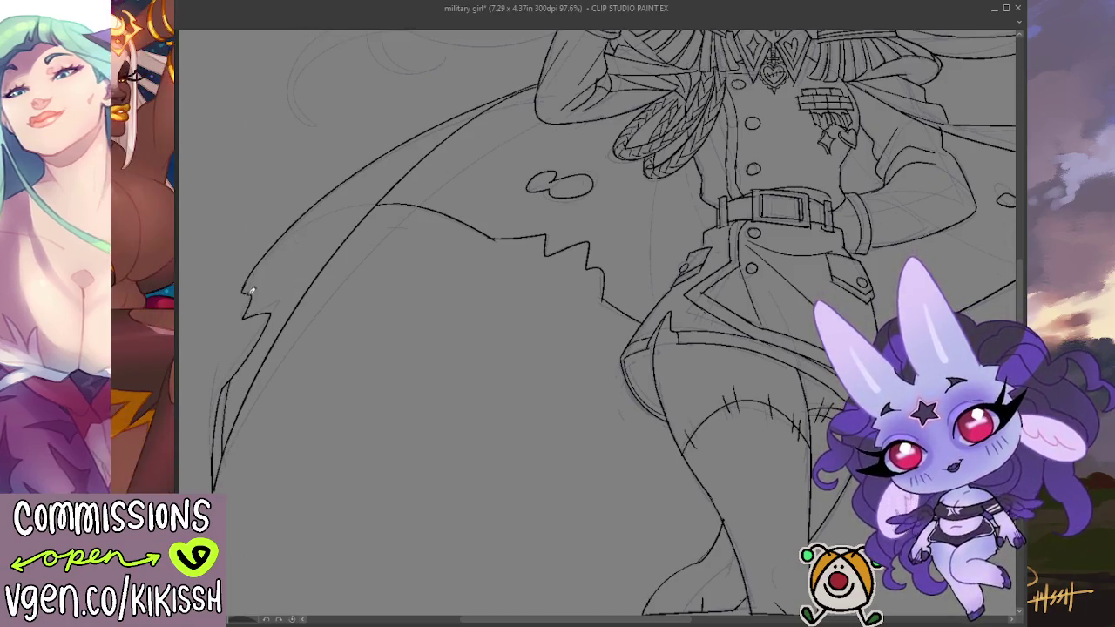
drag(430, 247, 390, 442)
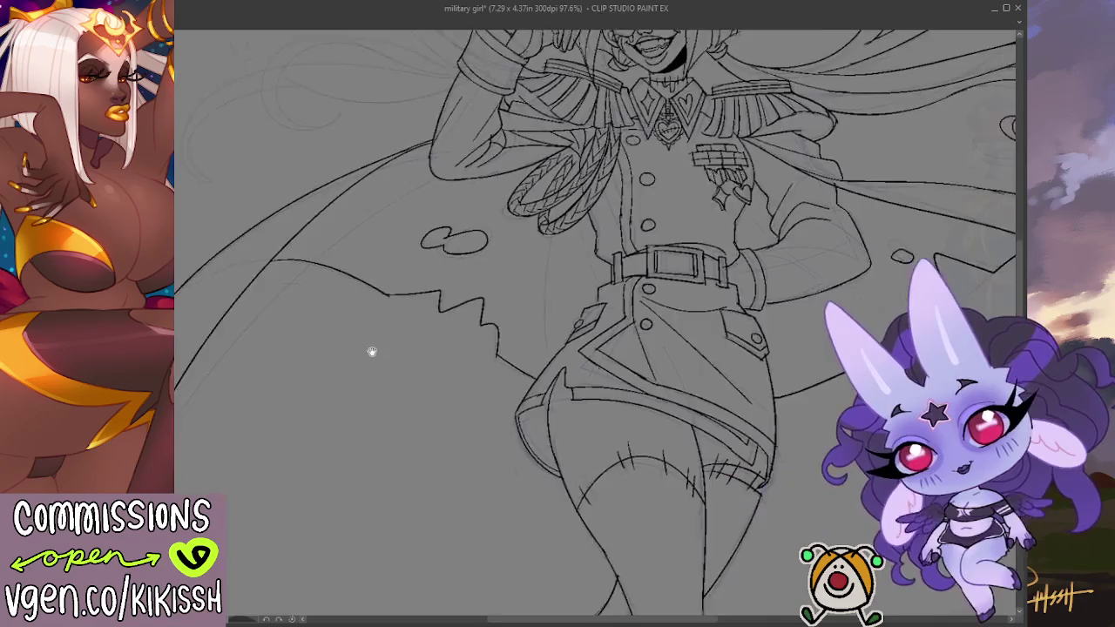
drag(496, 427, 48, 233)
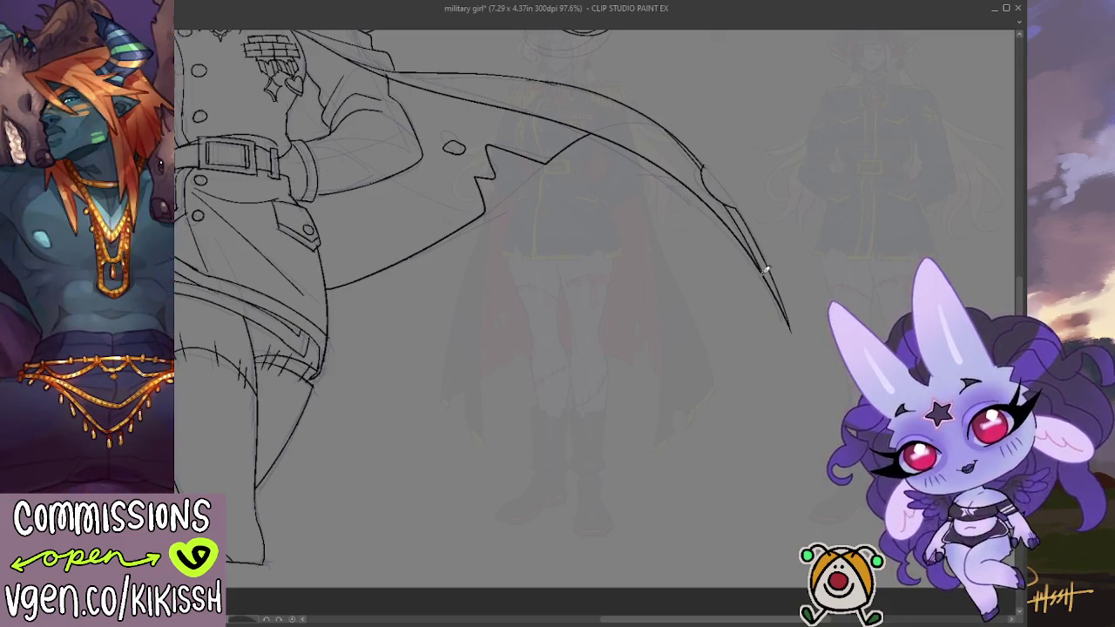
scroll(750, 153, down, 2)
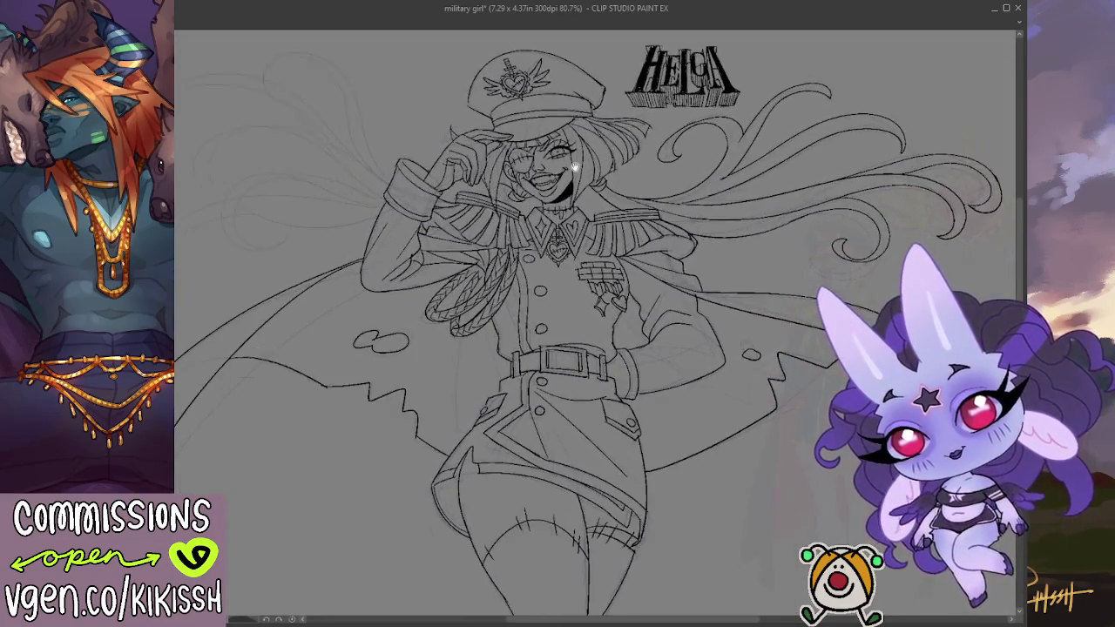
scroll(579, 187, up, 1)
drag(583, 205, 607, 219)
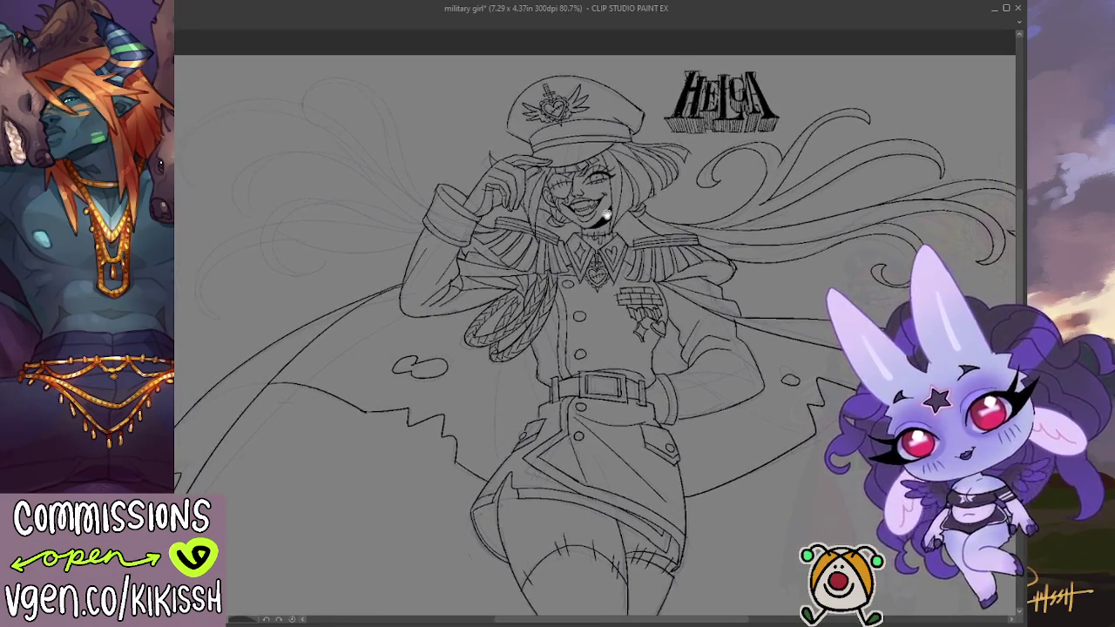
key(h)
mouse_move(689, 241)
mouse_down()
mouse_move(759, 227)
mouse_move(745, 192)
mouse_up()
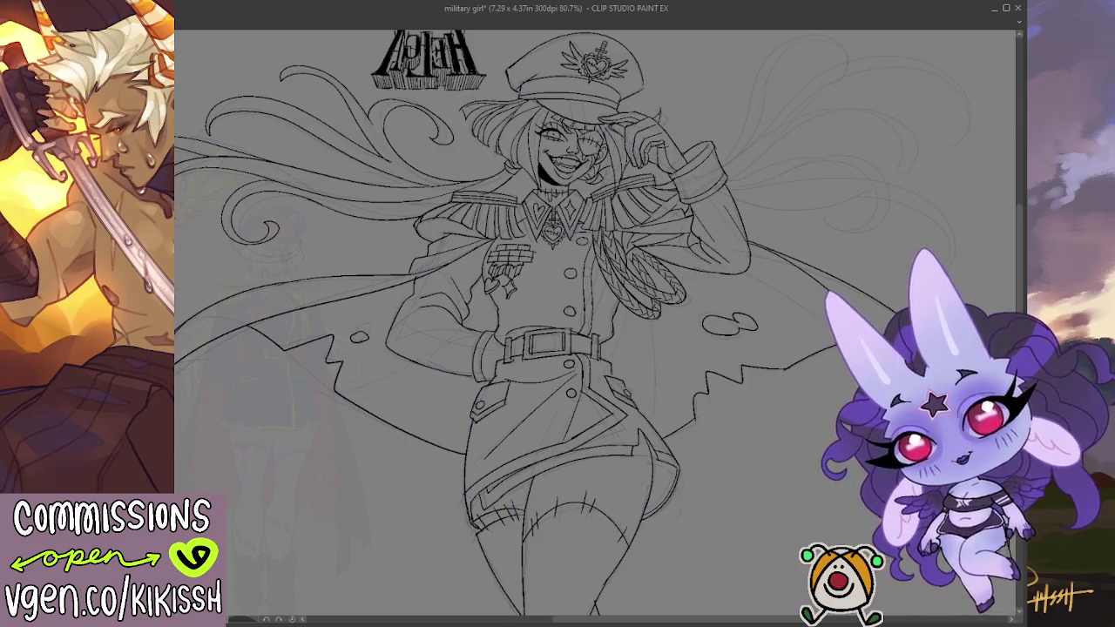
key(h)
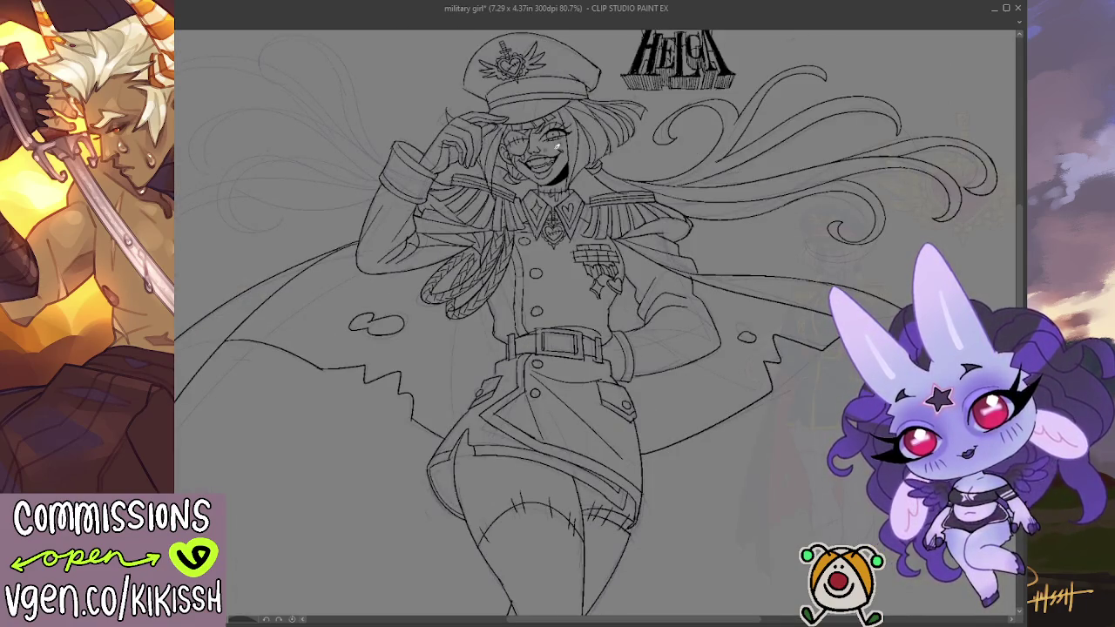
scroll(542, 145, up, 3)
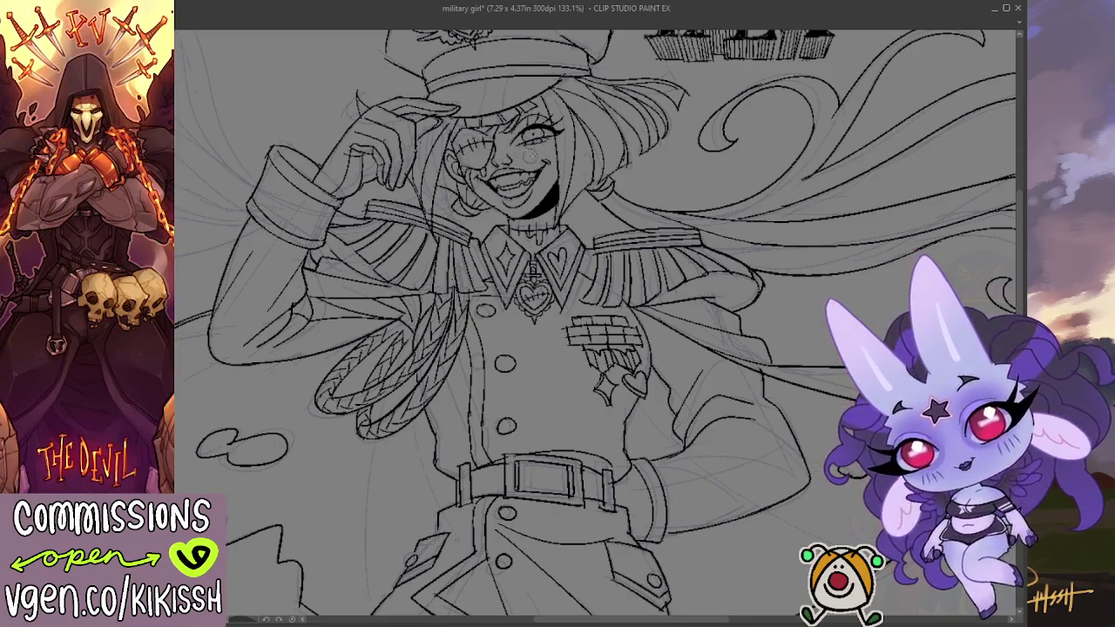
drag(515, 161, 545, 193)
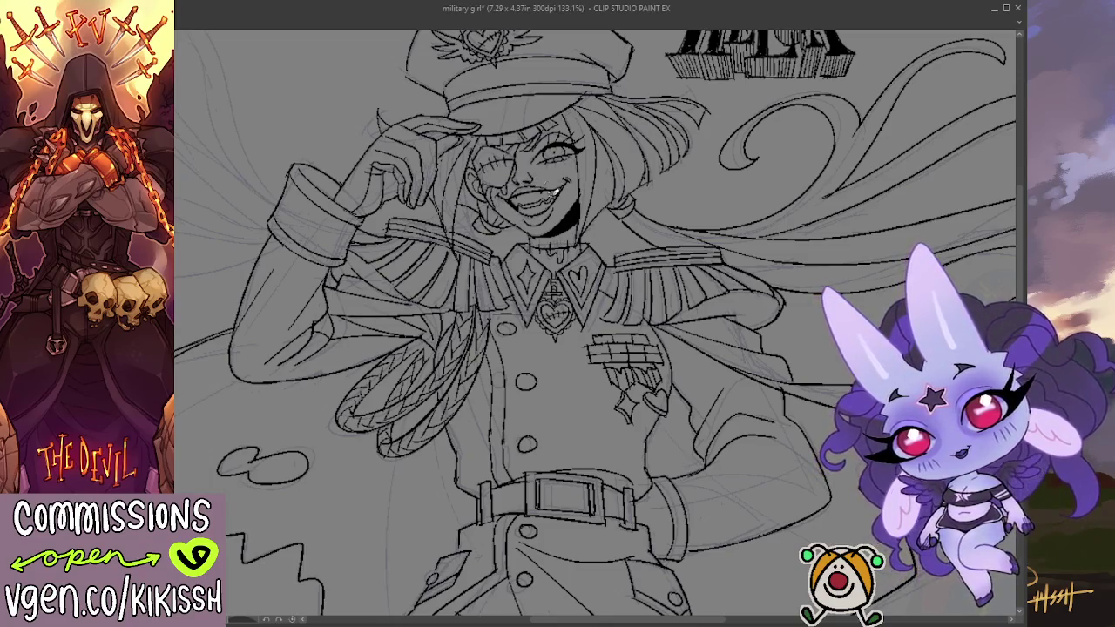
drag(572, 169, 570, 194)
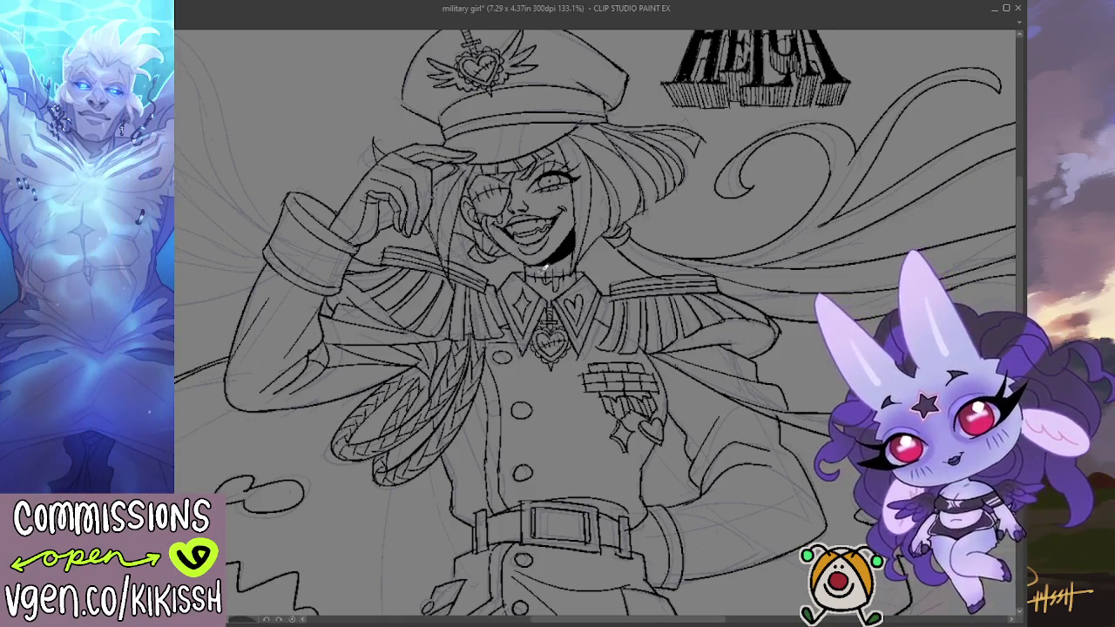
scroll(528, 284, up, 1)
drag(541, 248, 546, 223)
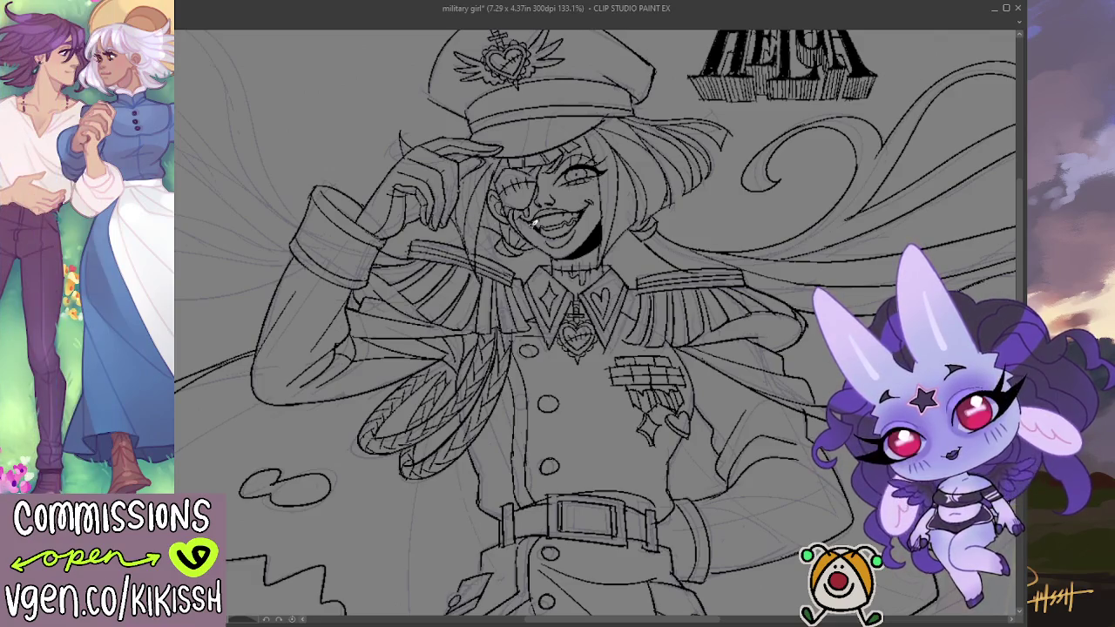
scroll(534, 217, down, 1)
scroll(534, 217, down, 5)
scroll(746, 256, up, 2)
scroll(717, 231, up, 3)
mouse_move(673, 192)
mouse_down()
mouse_move(836, 220)
mouse_move(828, 194)
mouse_move(808, 191)
mouse_up()
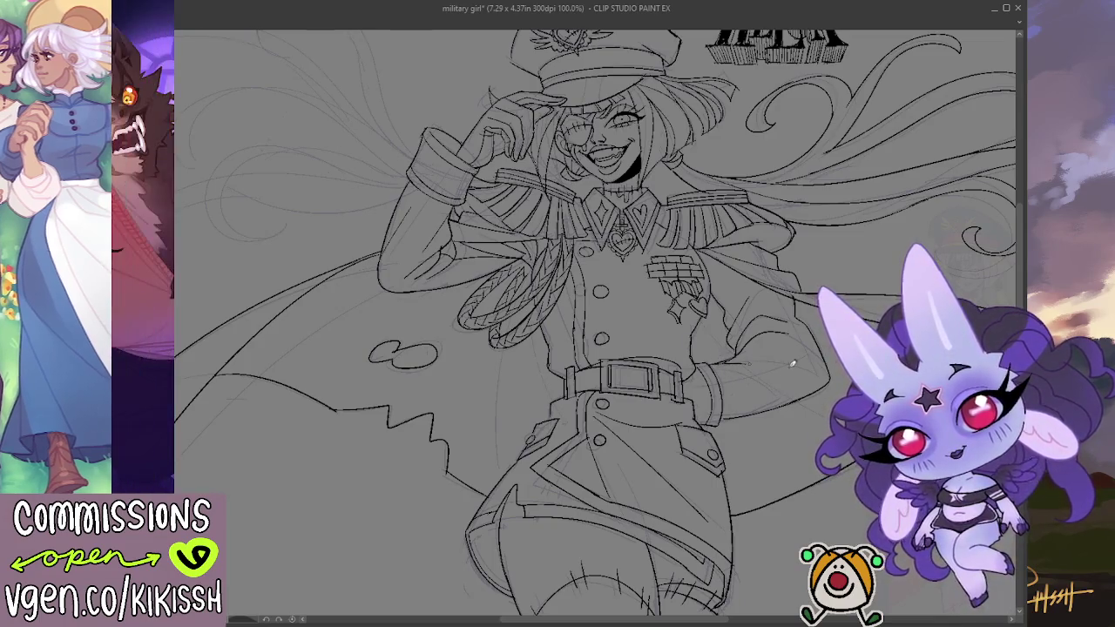
mouse_move(747, 404)
mouse_down()
mouse_move(809, 392)
mouse_move(768, 385)
mouse_up()
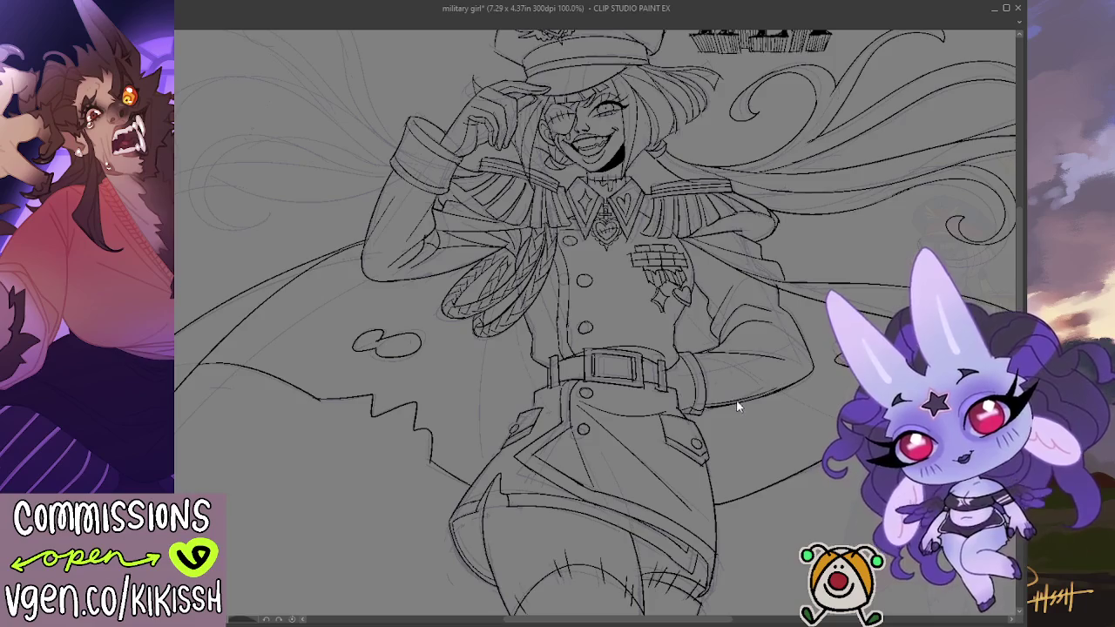
drag(703, 404, 808, 373)
key(ctrl+z)
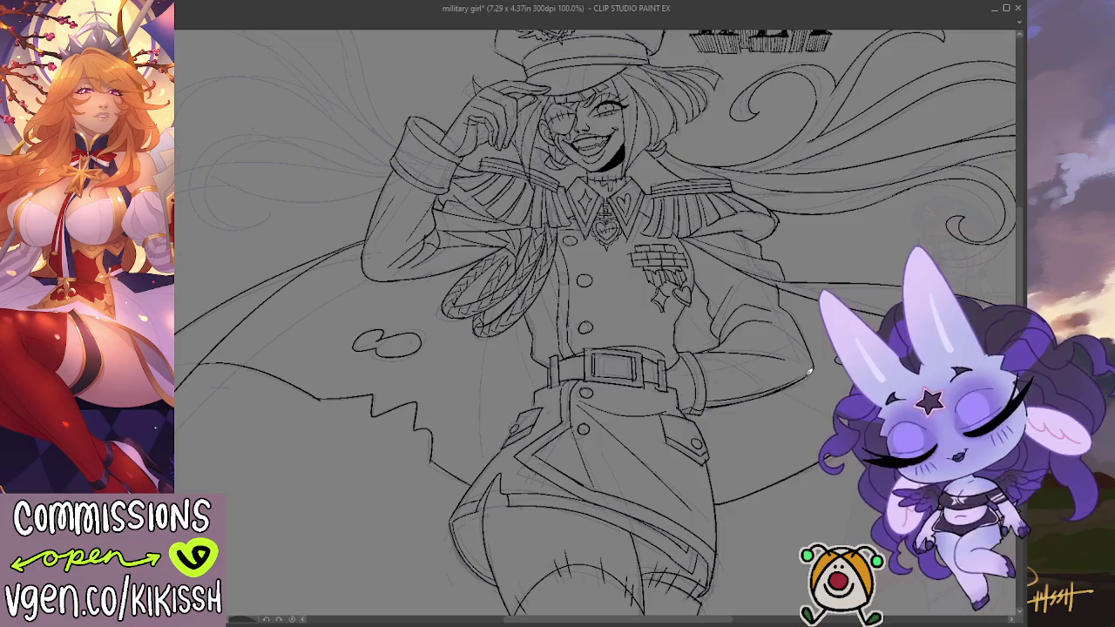
key(ctrl+z)
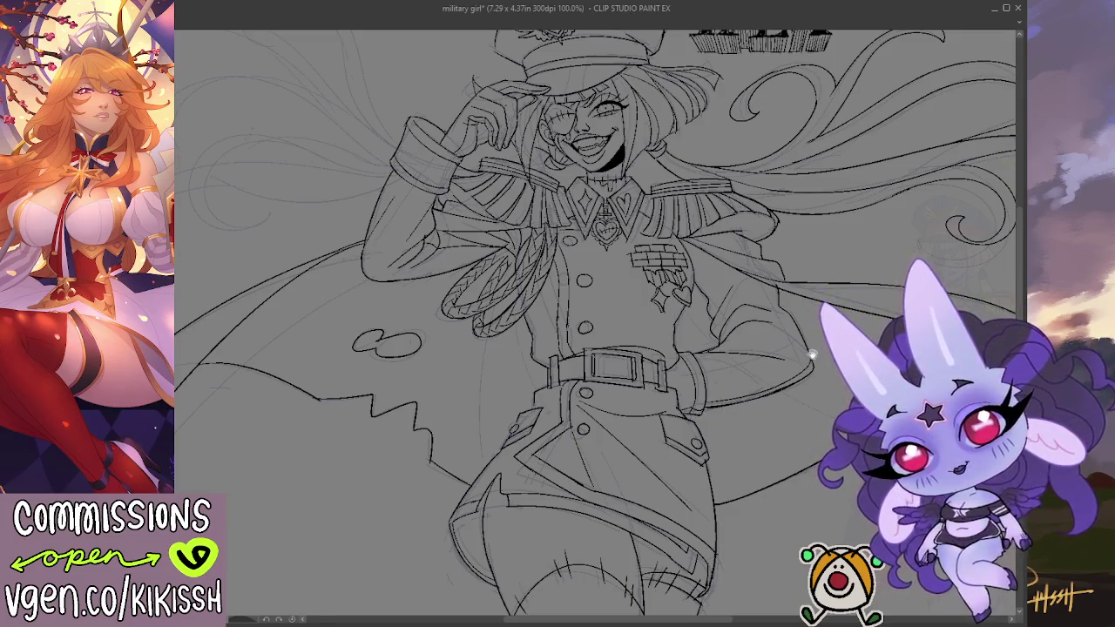
scroll(793, 374, up, 1)
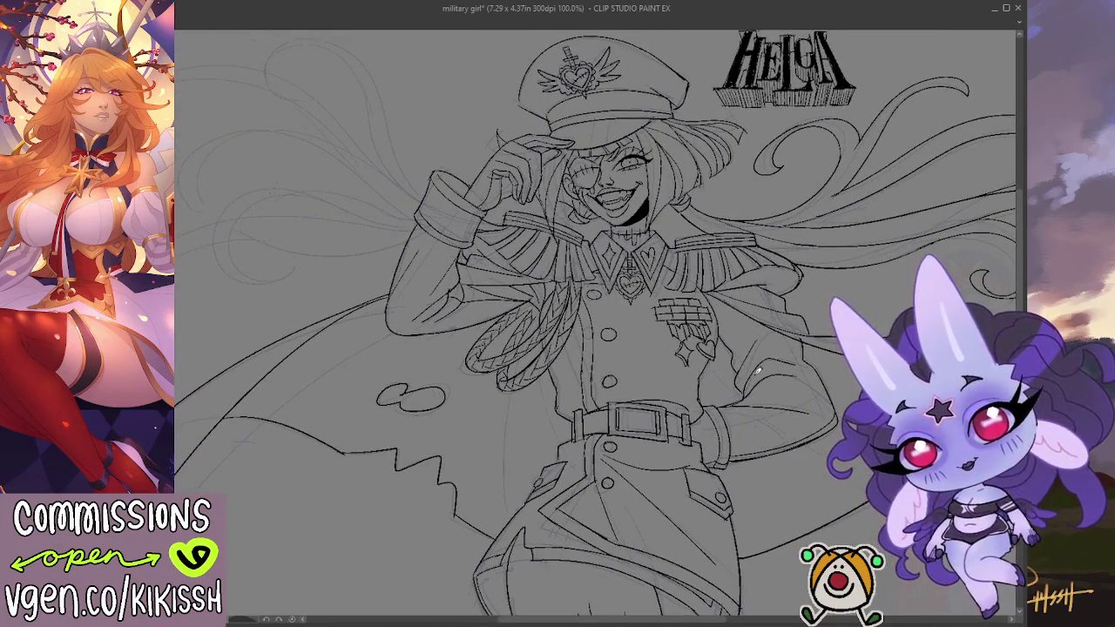
scroll(756, 371, down, 1)
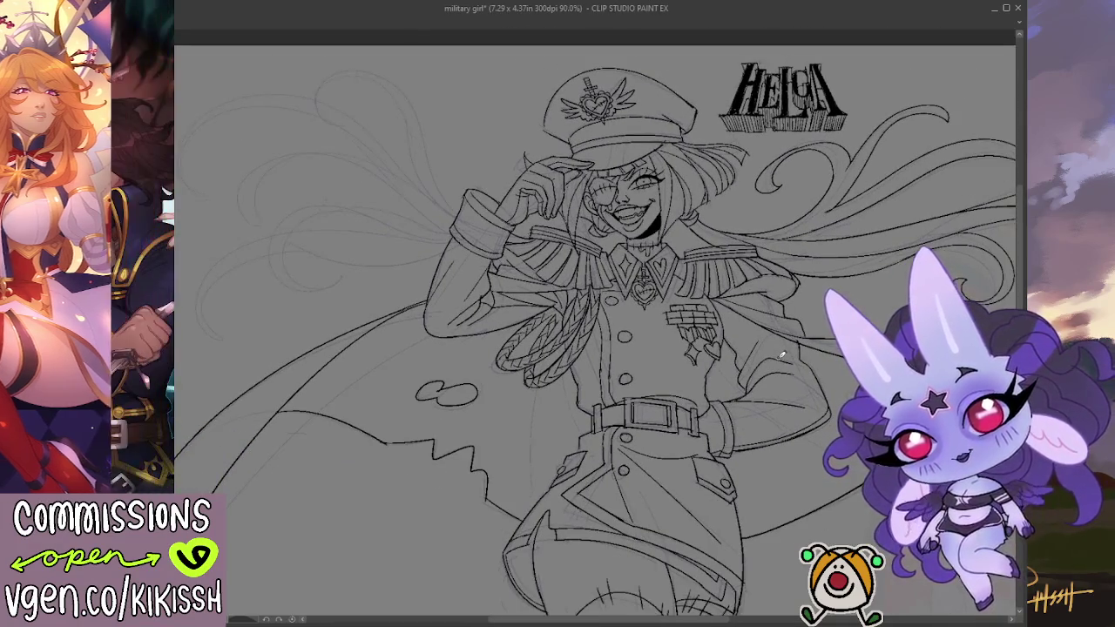
mouse_move(774, 372)
mouse_down()
mouse_move(702, 348)
mouse_move(659, 297)
mouse_up()
scroll(697, 321, up, 1)
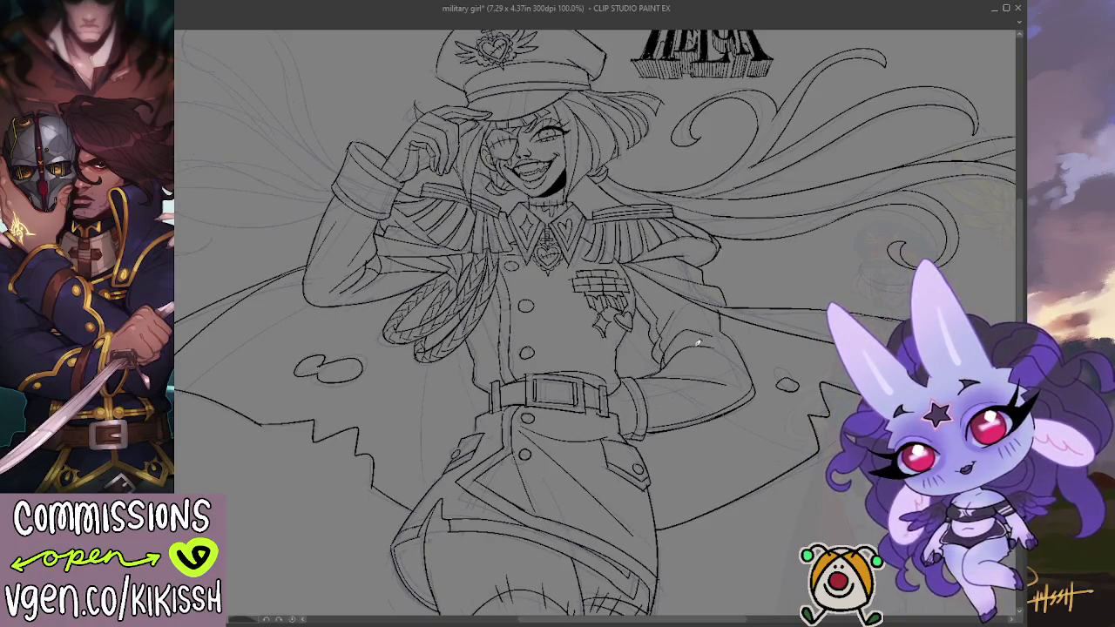
mouse_move(681, 323)
mouse_down()
mouse_move(740, 315)
mouse_move(785, 278)
mouse_up()
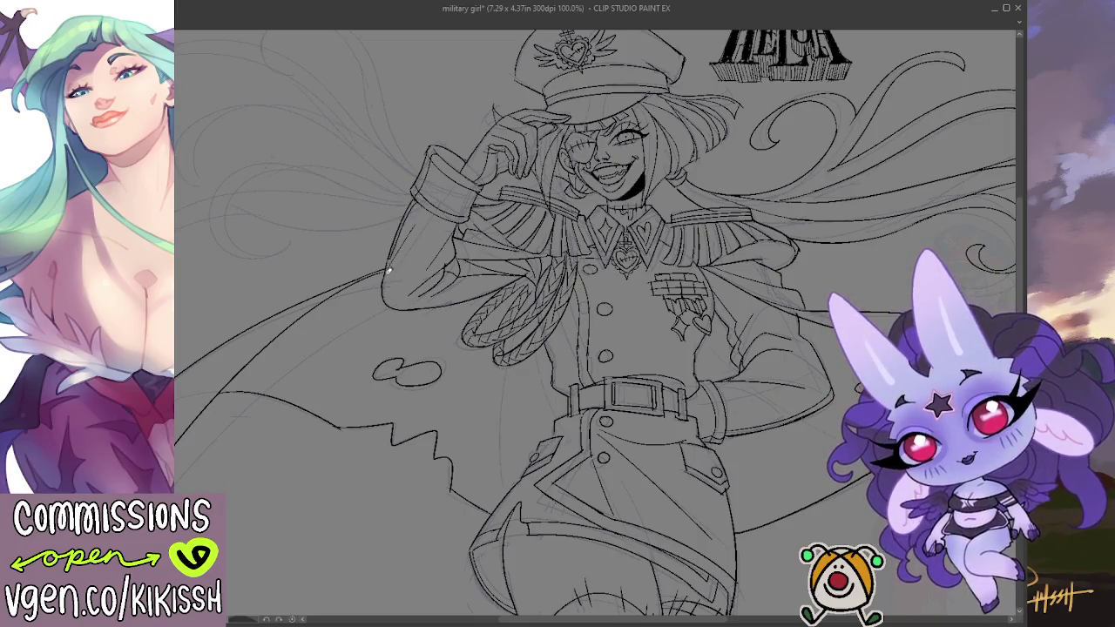
mouse_move(437, 250)
mouse_down()
mouse_move(396, 326)
mouse_move(350, 299)
mouse_move(392, 363)
mouse_move(353, 352)
mouse_move(357, 366)
mouse_move(356, 322)
mouse_move(376, 291)
mouse_move(368, 316)
mouse_move(381, 249)
mouse_move(381, 269)
mouse_move(436, 361)
mouse_move(331, 402)
mouse_up()
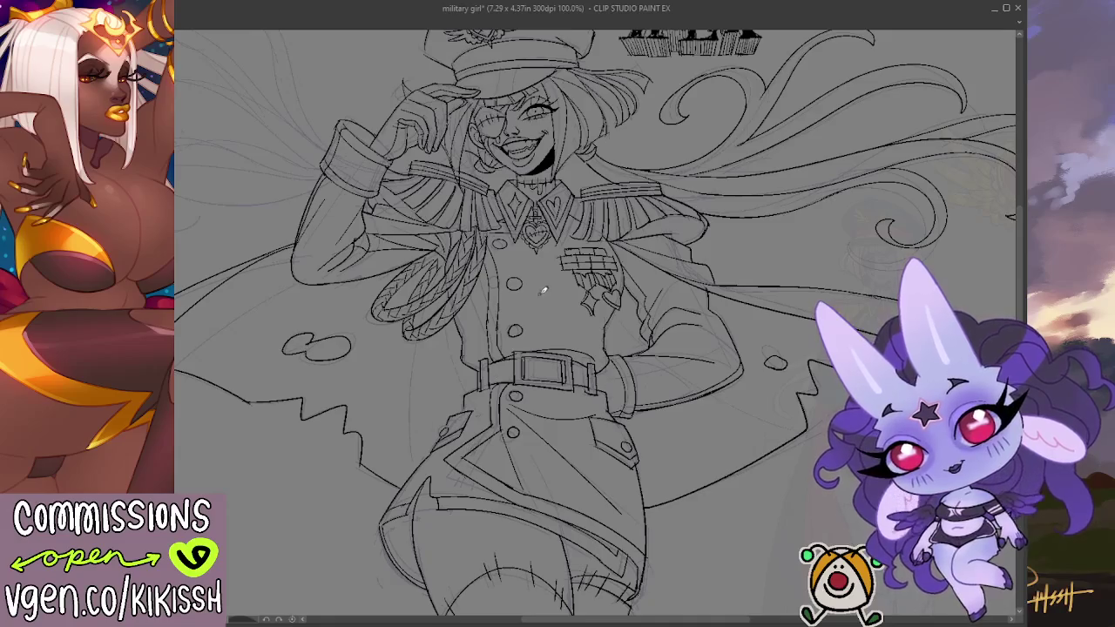
scroll(574, 258, up, 1)
scroll(579, 259, up, 1)
scroll(586, 261, up, 1)
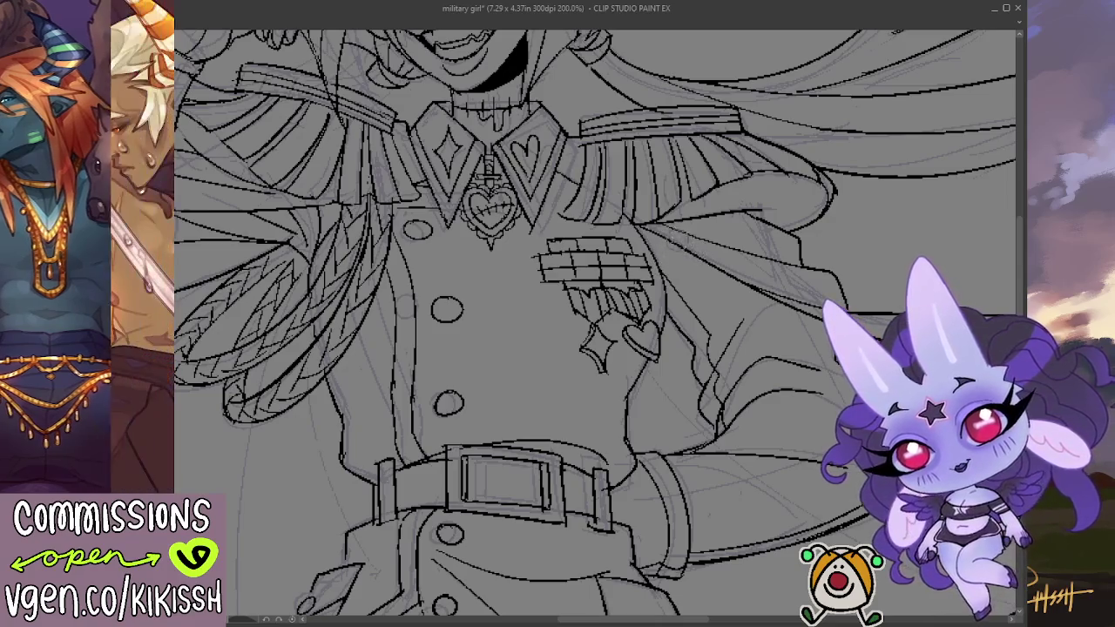
scroll(701, 222, down, 3)
scroll(701, 222, down, 3)
scroll(723, 287, up, 1)
scroll(730, 301, up, 2)
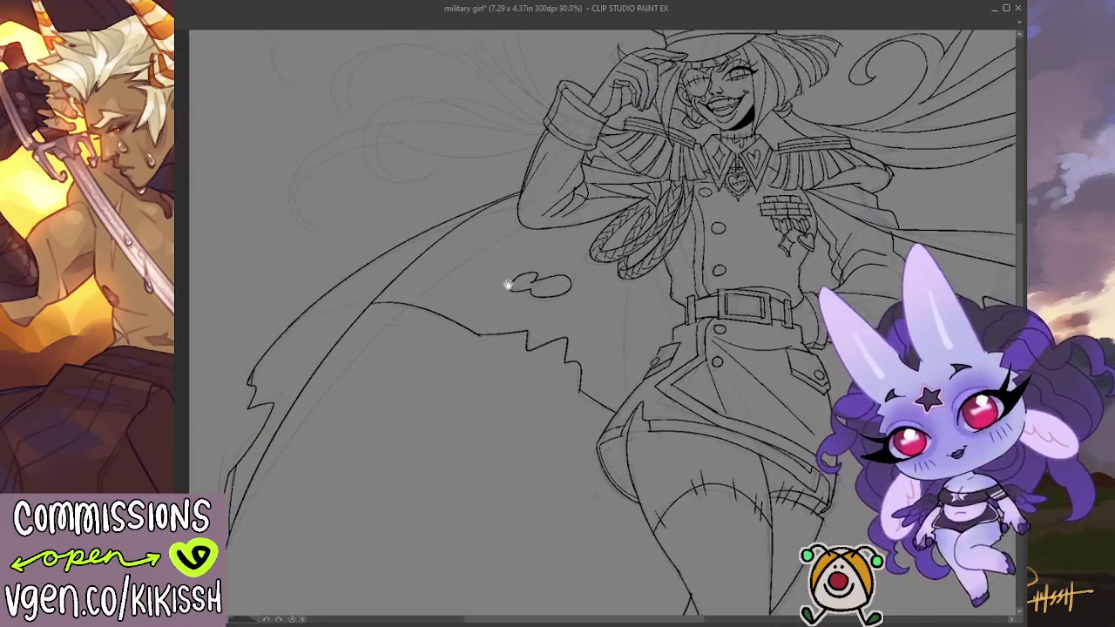
scroll(497, 202, down, 3)
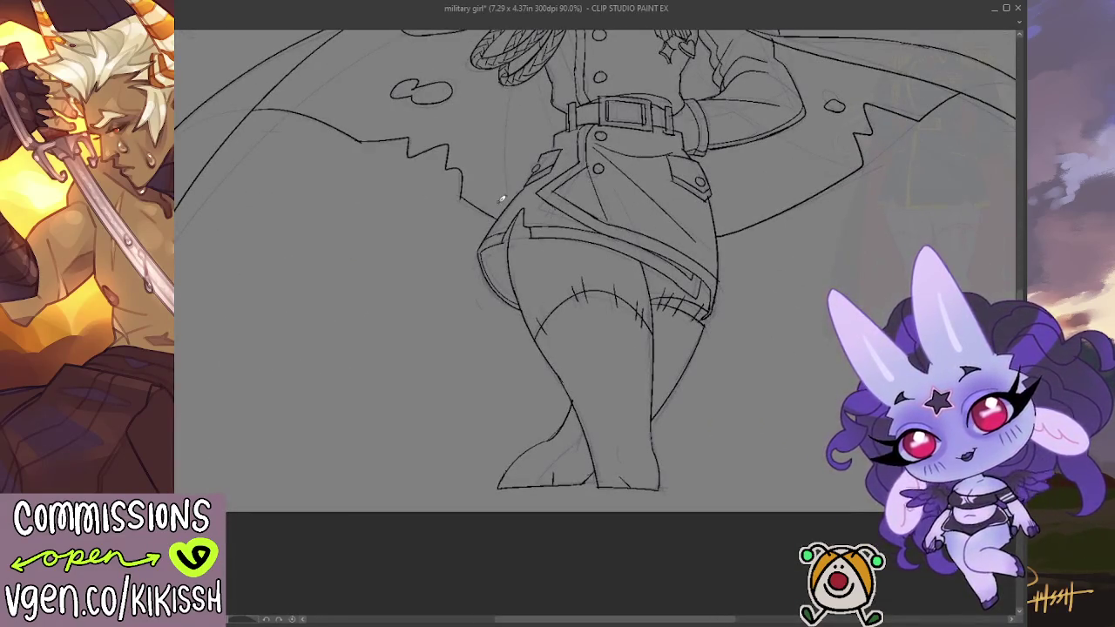
scroll(498, 348, up, 2)
scroll(498, 356, up, 5)
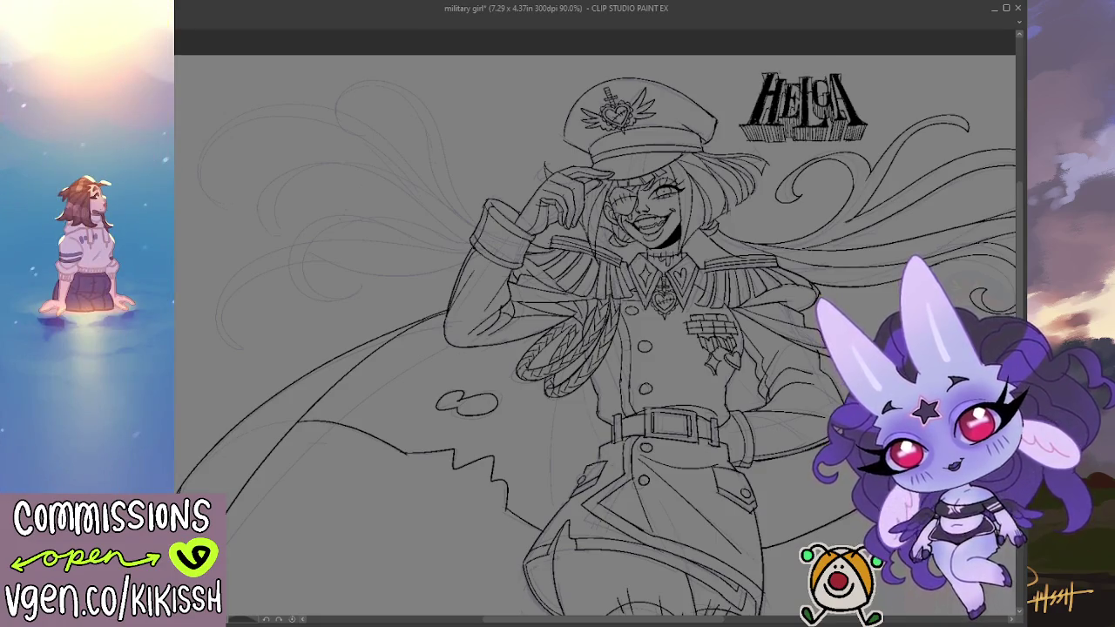
Step: Ink a hair curl arcing down to the right from the sleeve, with extra strands
key(h)
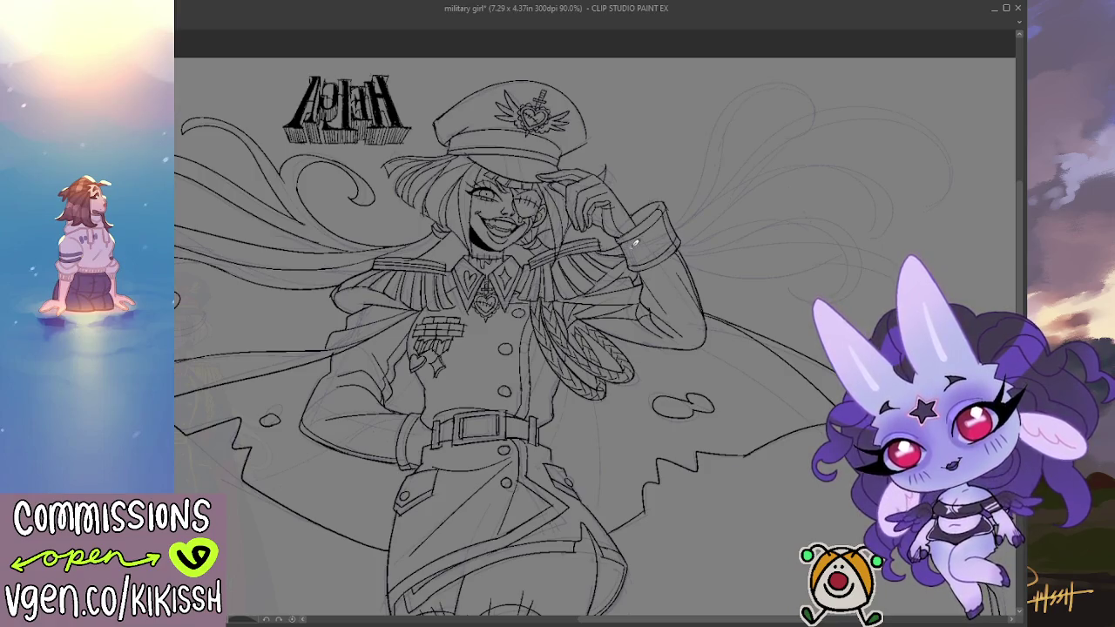
mouse_move(700, 201)
mouse_down()
mouse_move(721, 129)
mouse_move(711, 195)
mouse_up()
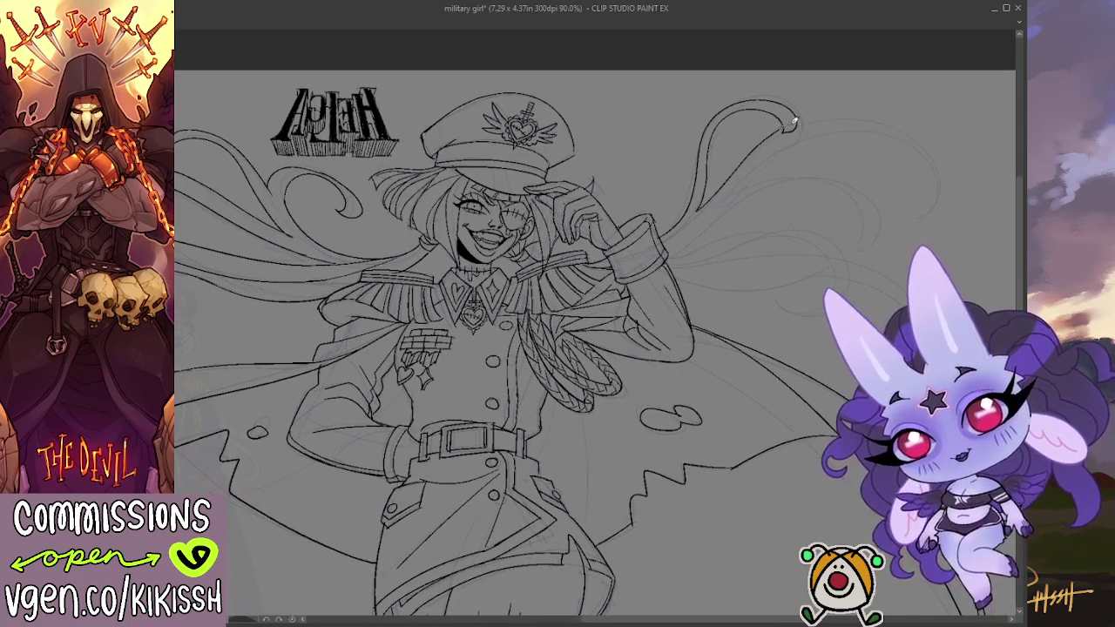
drag(788, 126, 907, 209)
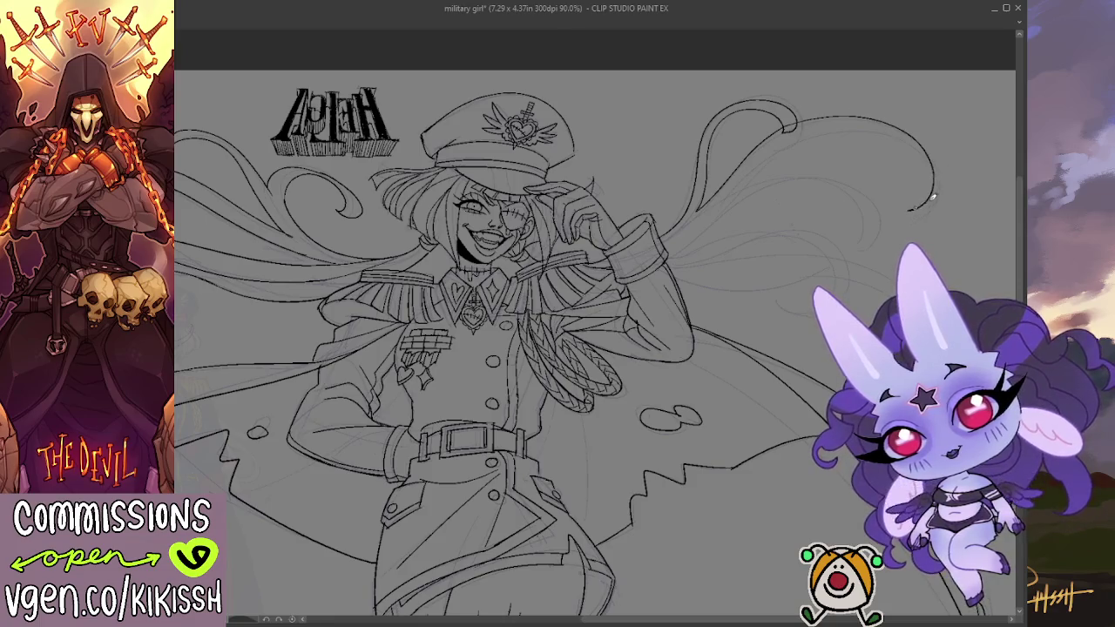
mouse_move(849, 122)
mouse_down()
mouse_move(714, 216)
mouse_move(879, 183)
mouse_up()
drag(870, 234, 738, 208)
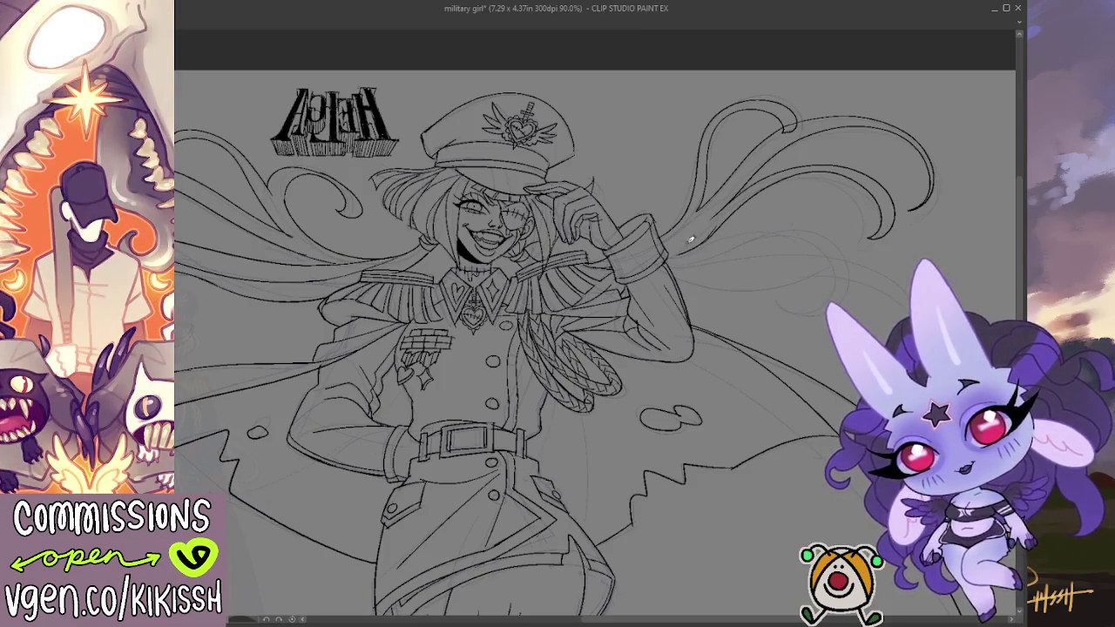
key(h)
drag(428, 264, 449, 239)
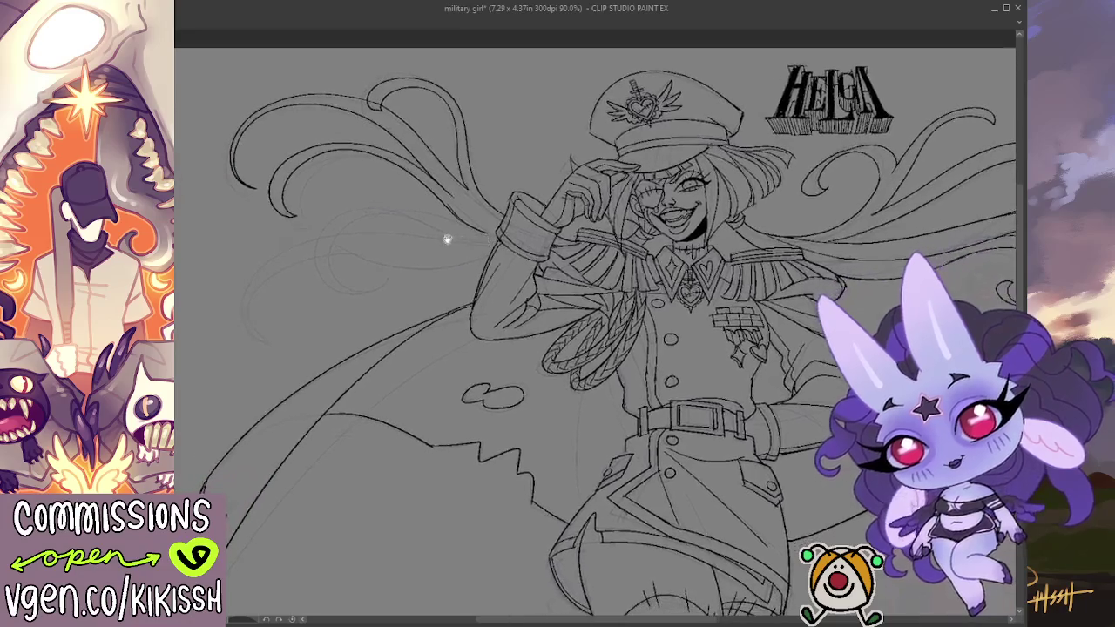
mouse_move(395, 207)
mouse_down()
mouse_move(331, 302)
mouse_move(378, 275)
mouse_move(396, 219)
mouse_move(442, 228)
mouse_up()
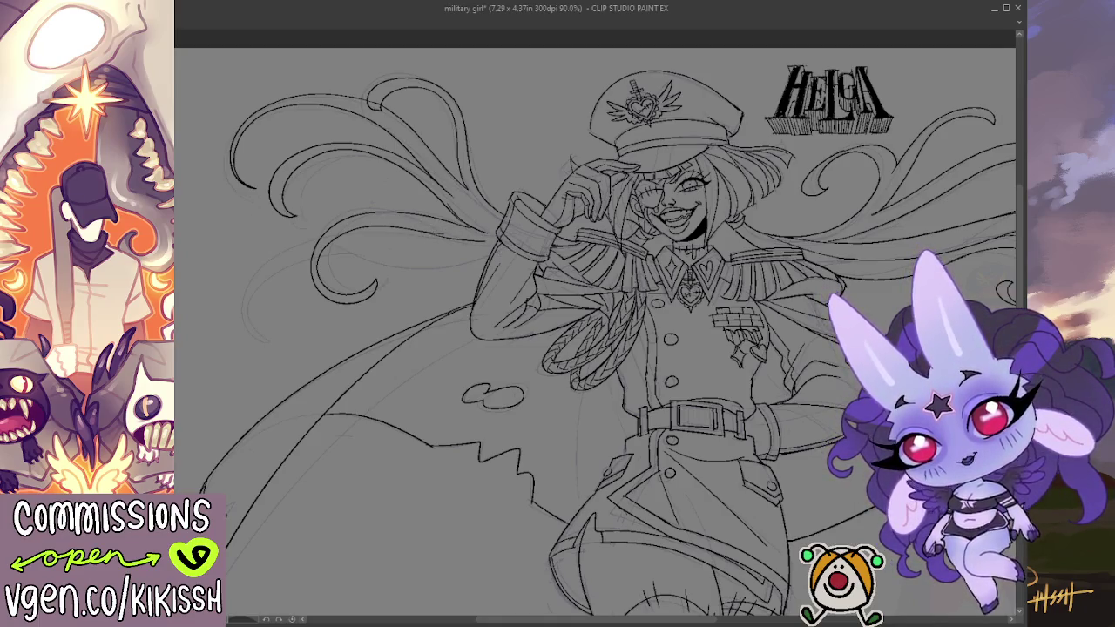
Step: Redraw a long hair strand curling down at its end and add a line alongside it
key(h)
mouse_move(722, 248)
mouse_down()
mouse_move(541, 172)
mouse_move(749, 248)
mouse_up()
key(ctrl+z)
mouse_move(543, 160)
mouse_down()
mouse_move(553, 169)
mouse_move(732, 169)
mouse_move(747, 245)
mouse_up()
key(ctrl+z)
mouse_move(529, 162)
mouse_down()
mouse_move(709, 159)
mouse_move(759, 241)
mouse_move(747, 248)
mouse_up()
mouse_move(706, 172)
mouse_down()
mouse_move(580, 192)
mouse_move(527, 185)
mouse_move(653, 178)
mouse_move(691, 241)
mouse_move(775, 238)
mouse_up()
key(h)
drag(208, 218, 562, 211)
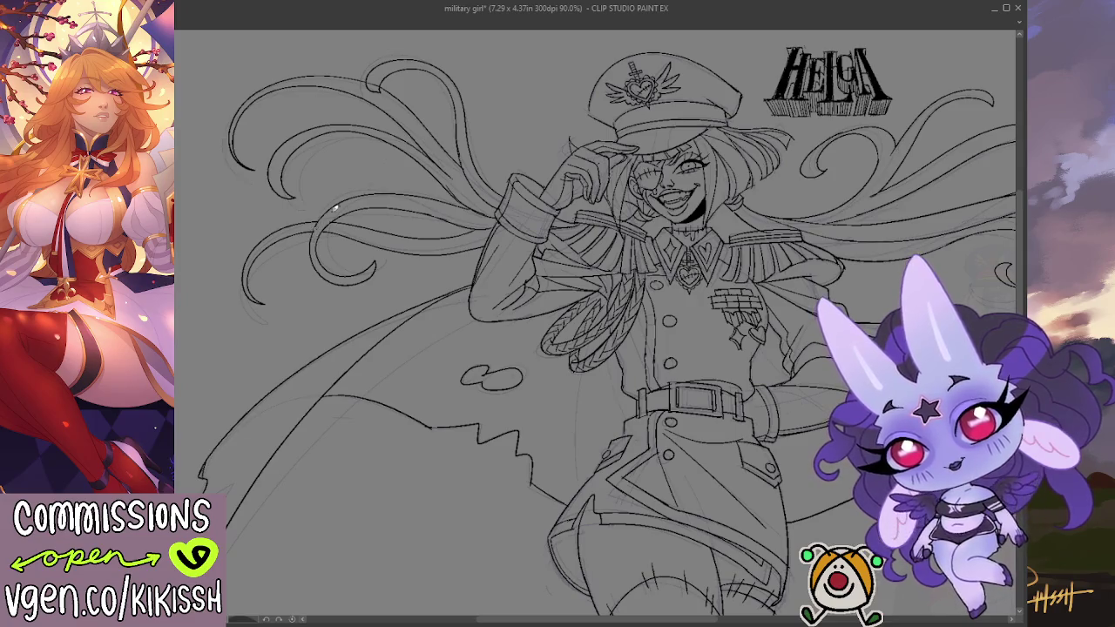
Step: In the mirrored view, ink one extra line among the hair strands, discarding a first try
drag(328, 211, 455, 216)
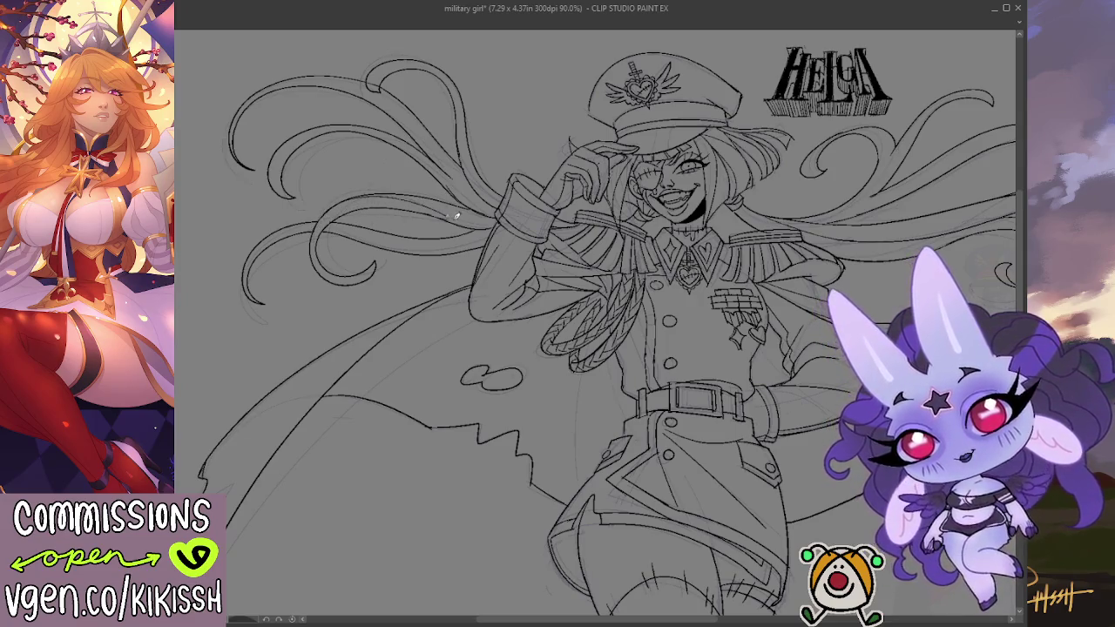
key(ctrl+z)
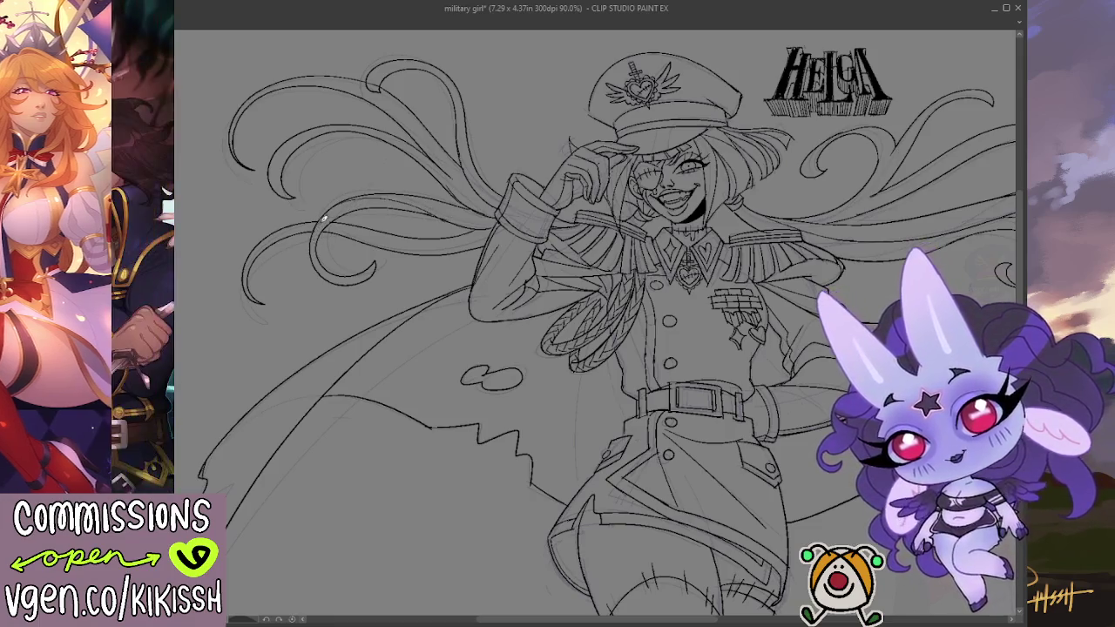
scroll(444, 296, up, 2)
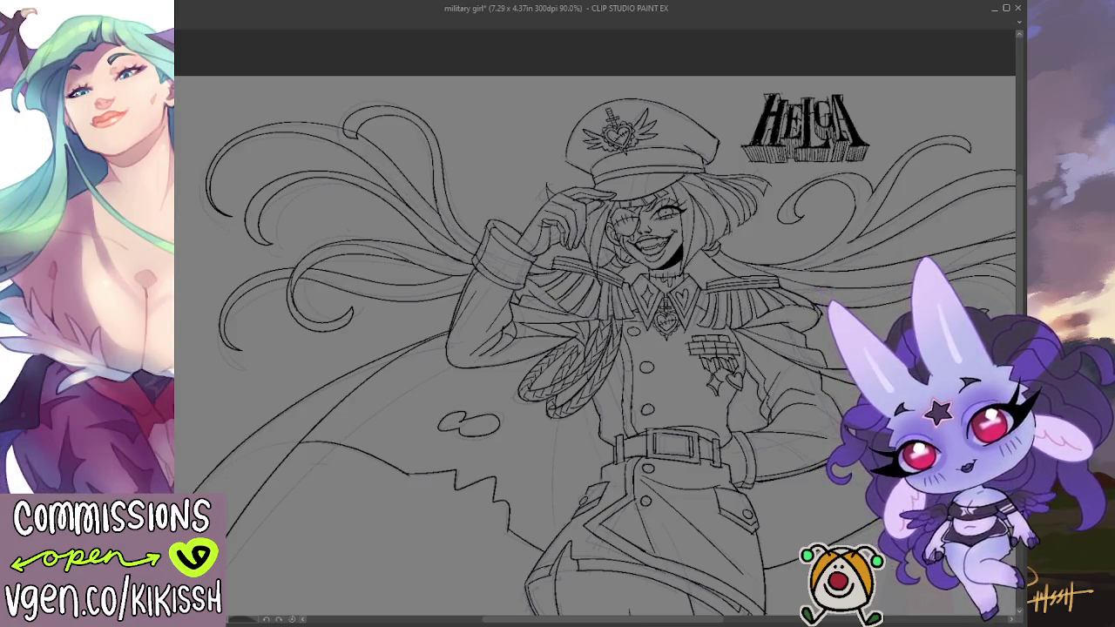
key(h)
drag(667, 256, 537, 223)
scroll(537, 223, up, 2)
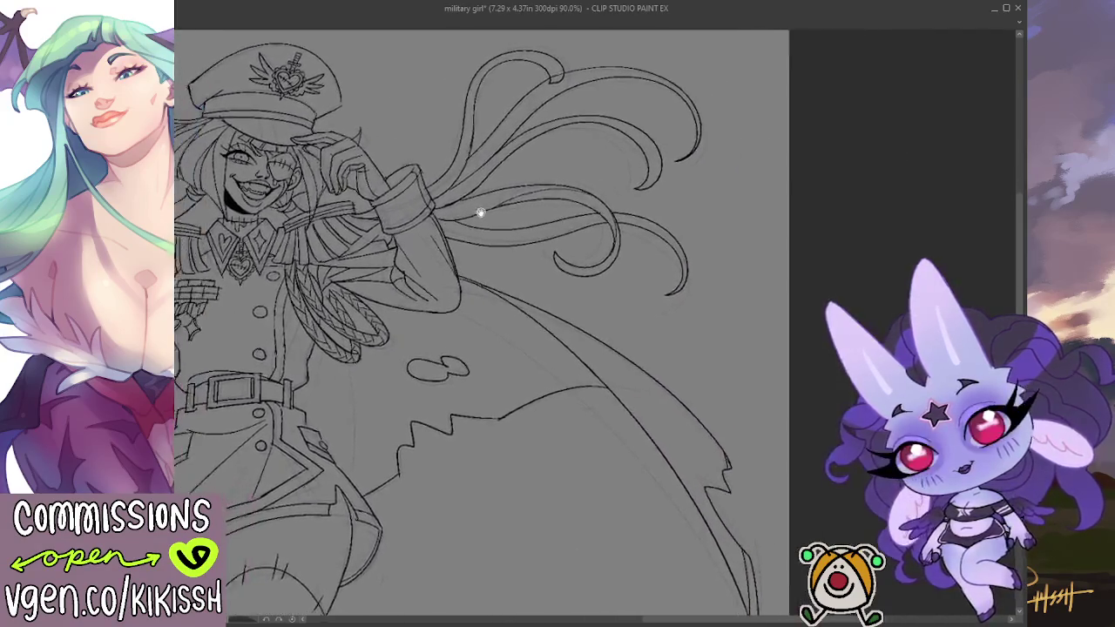
drag(468, 214, 538, 214)
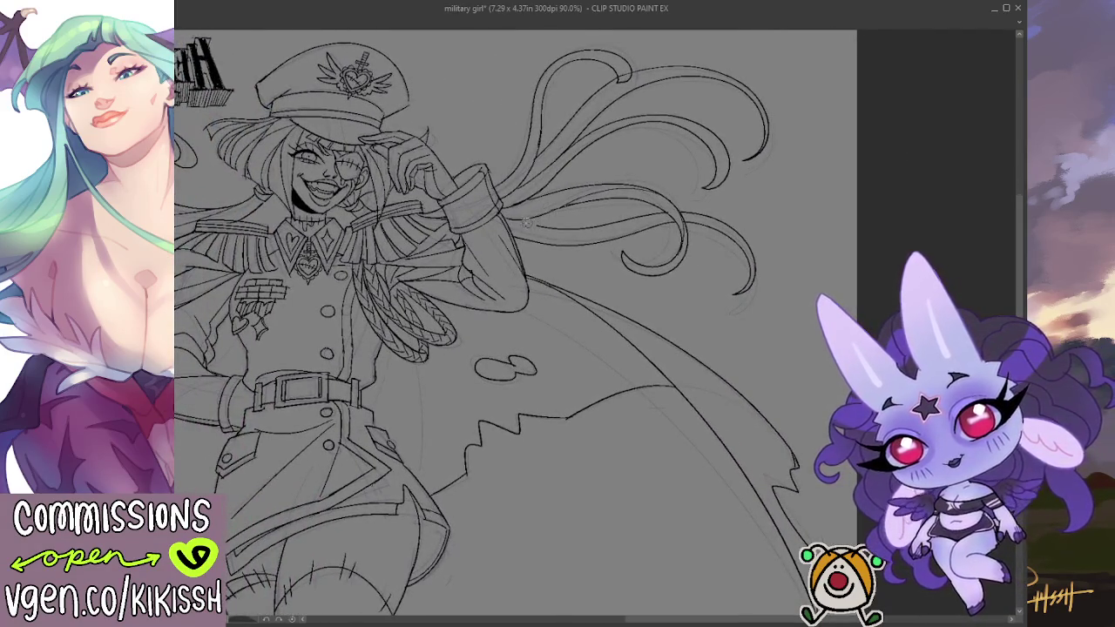
drag(509, 213, 575, 231)
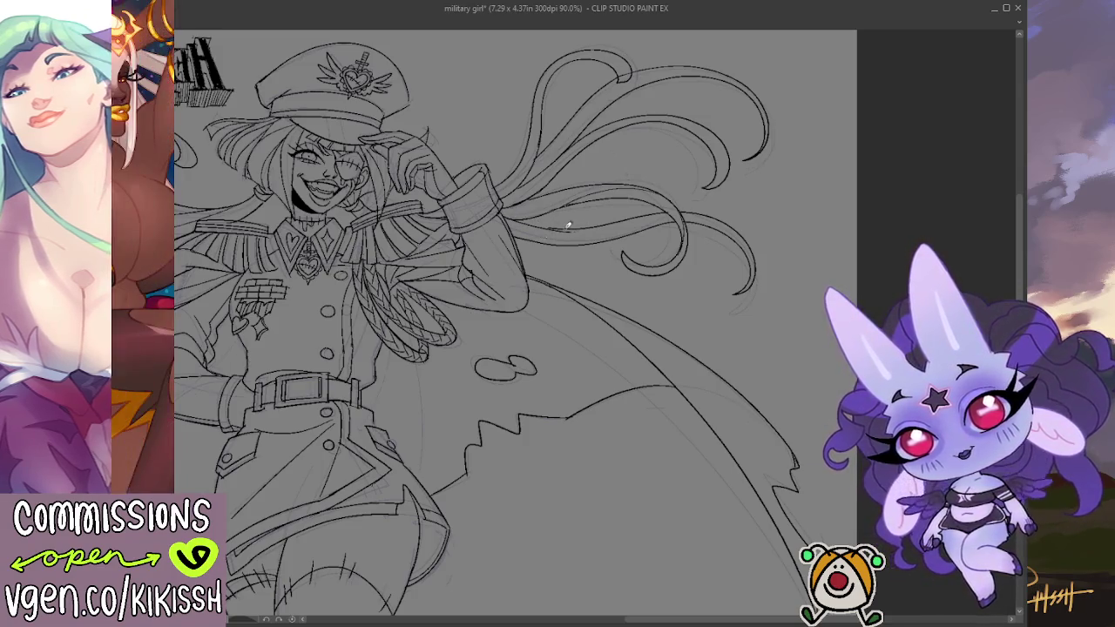
drag(598, 200, 622, 219)
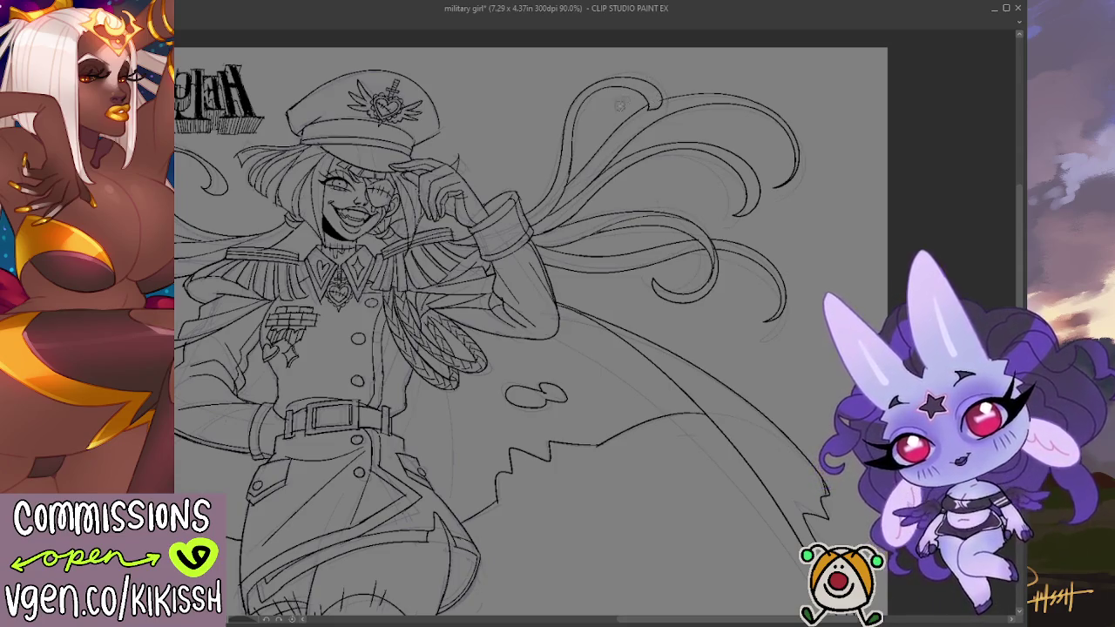
scroll(625, 101, down, 2)
drag(647, 195, 745, 171)
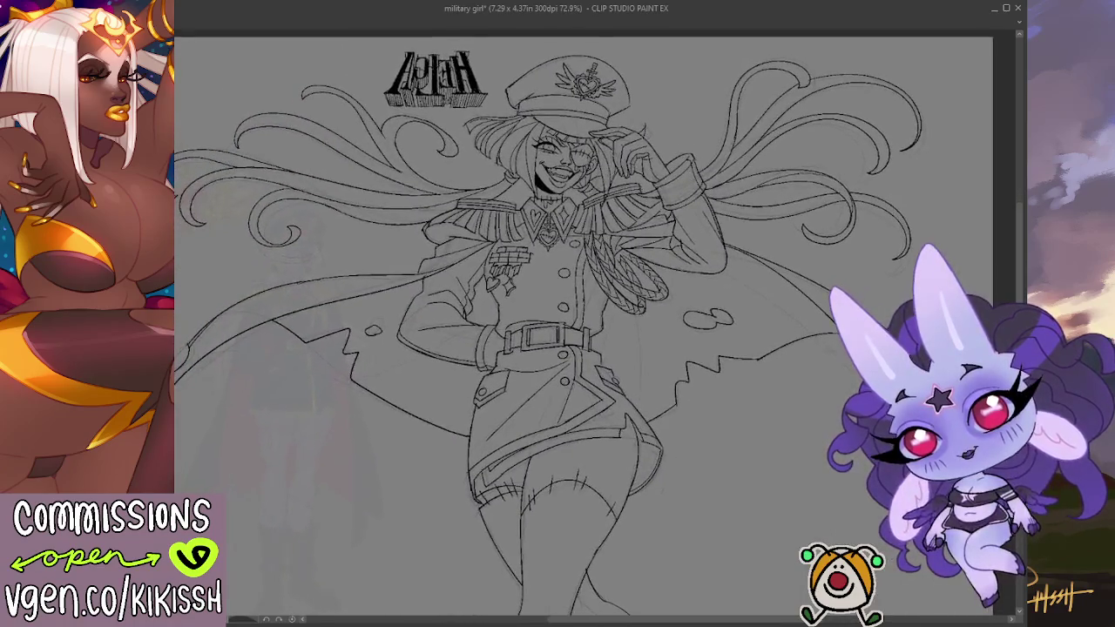
key(h)
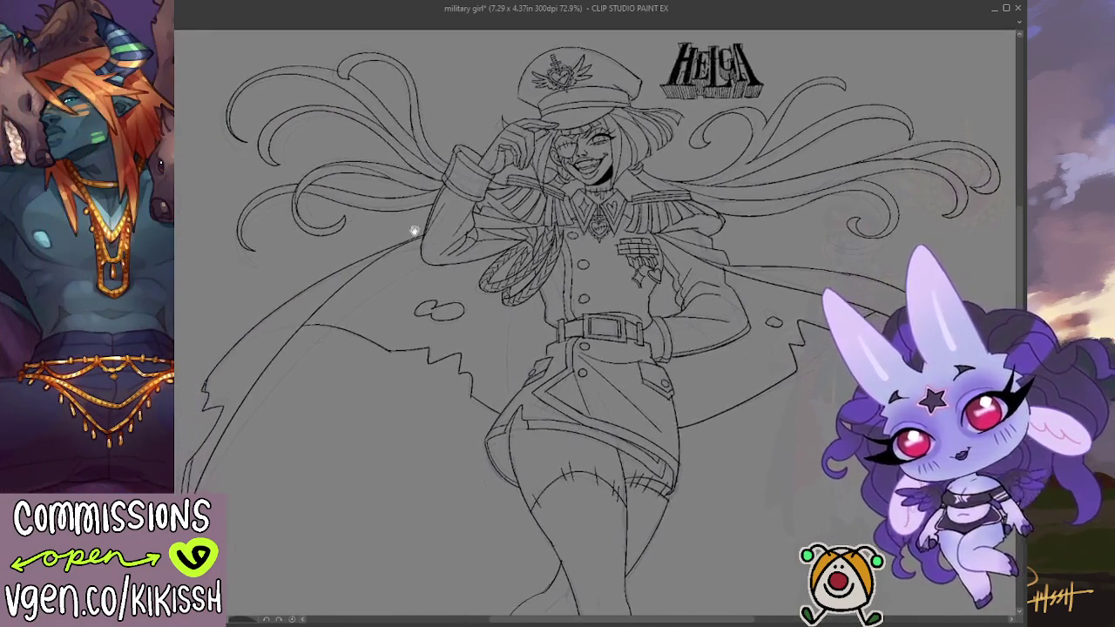
key(h)
drag(443, 251, 501, 323)
key(h)
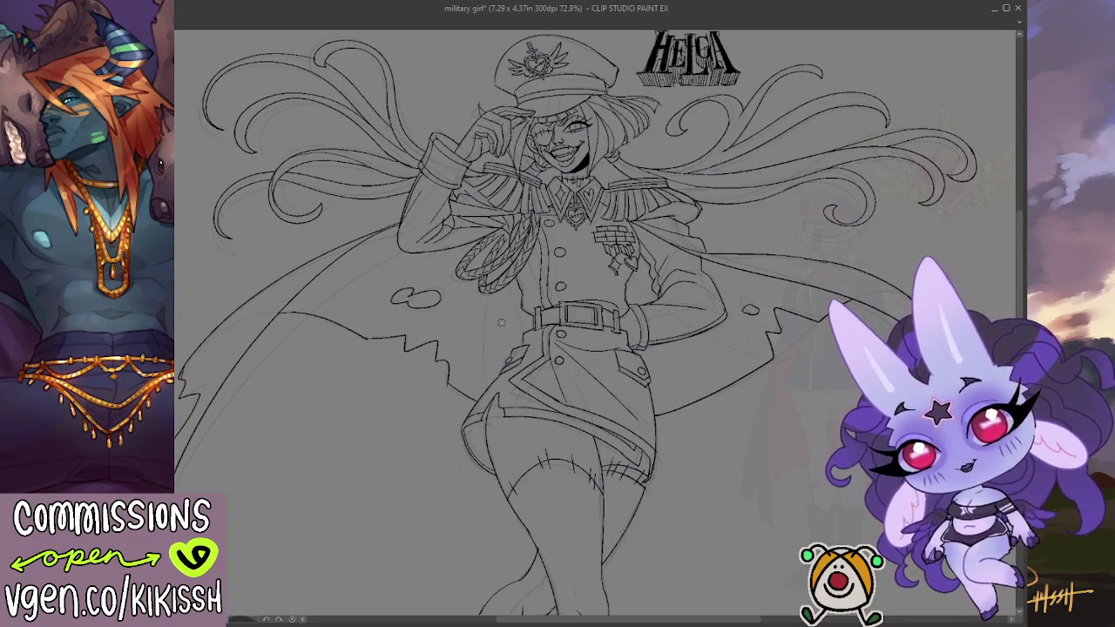
drag(359, 181, 383, 209)
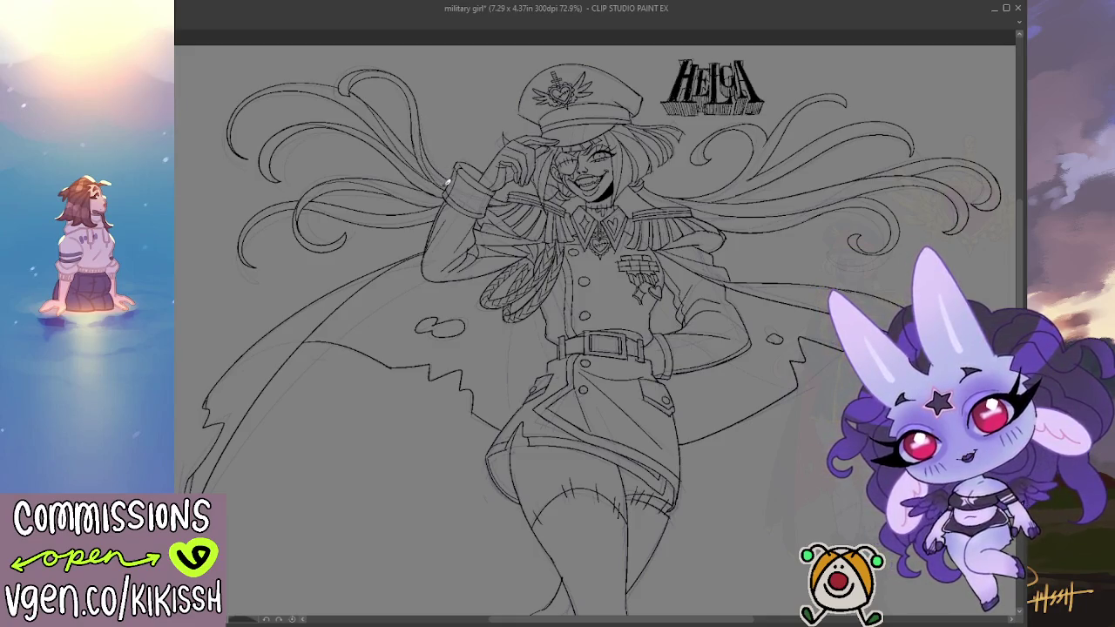
drag(367, 213, 345, 201)
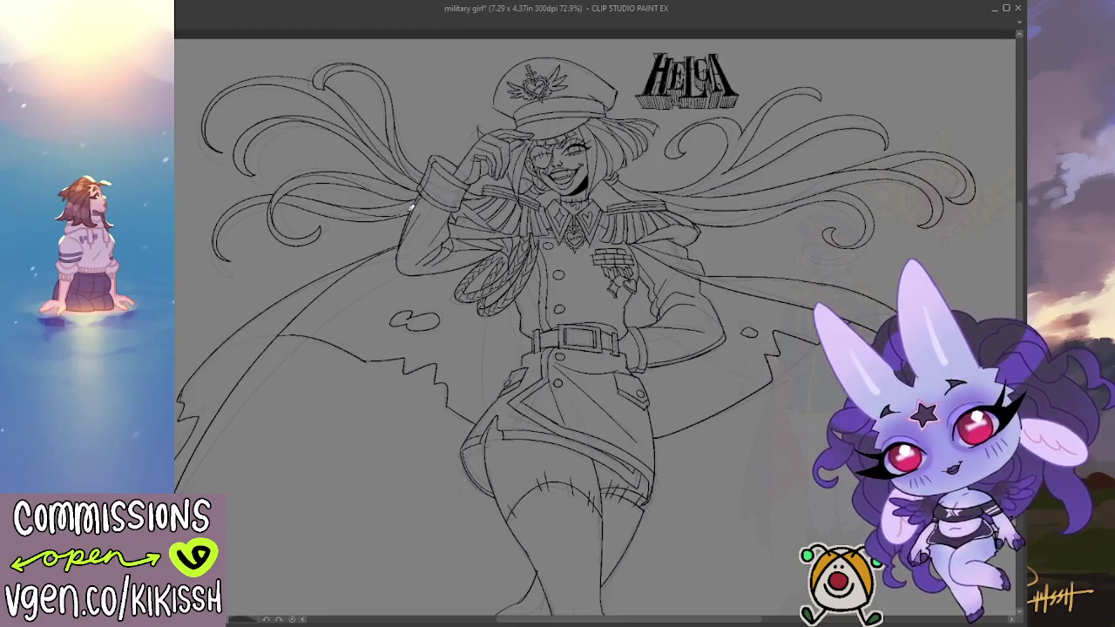
drag(393, 209, 275, 202)
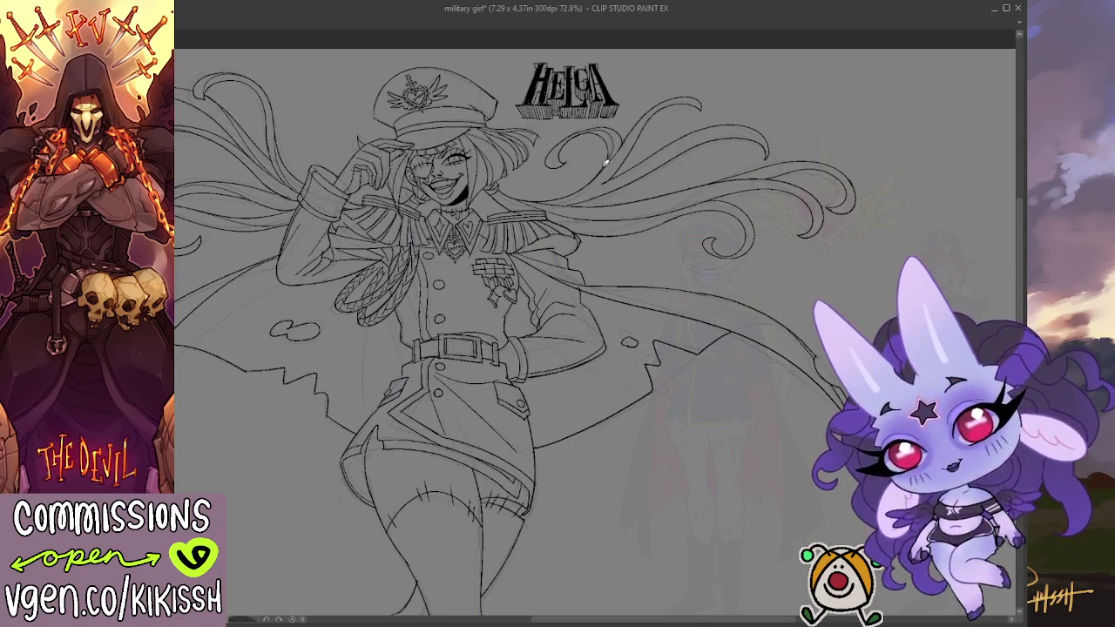
Step: Ink a hair line rising to the upper right and a curve near the HELGA title
scroll(597, 165, right, 3)
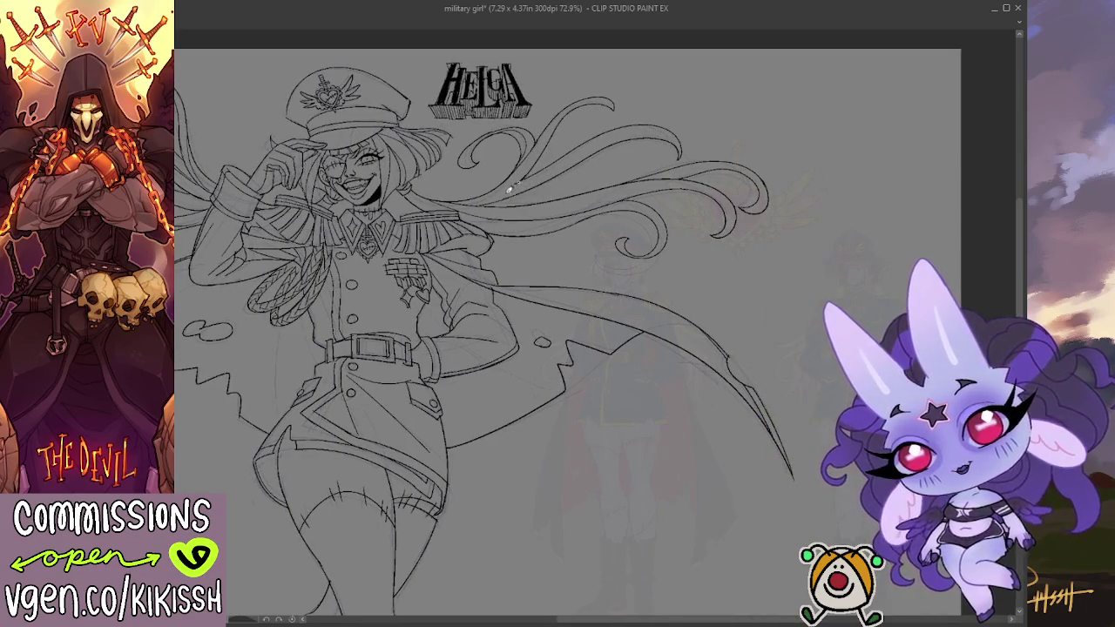
drag(559, 173, 663, 127)
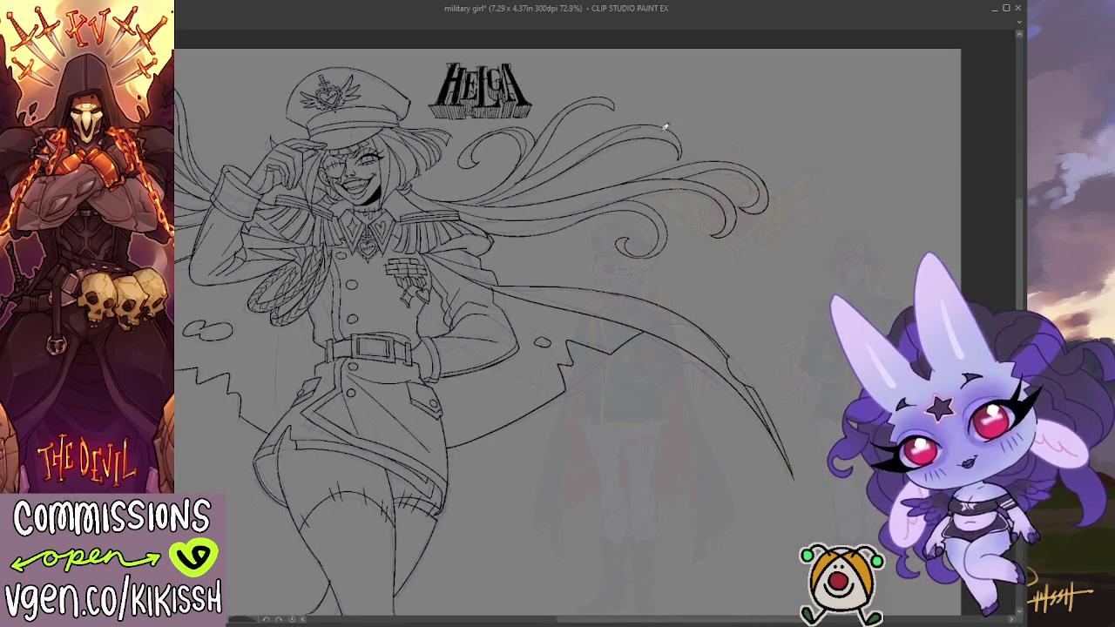
key(ctrl+z)
drag(558, 174, 670, 125)
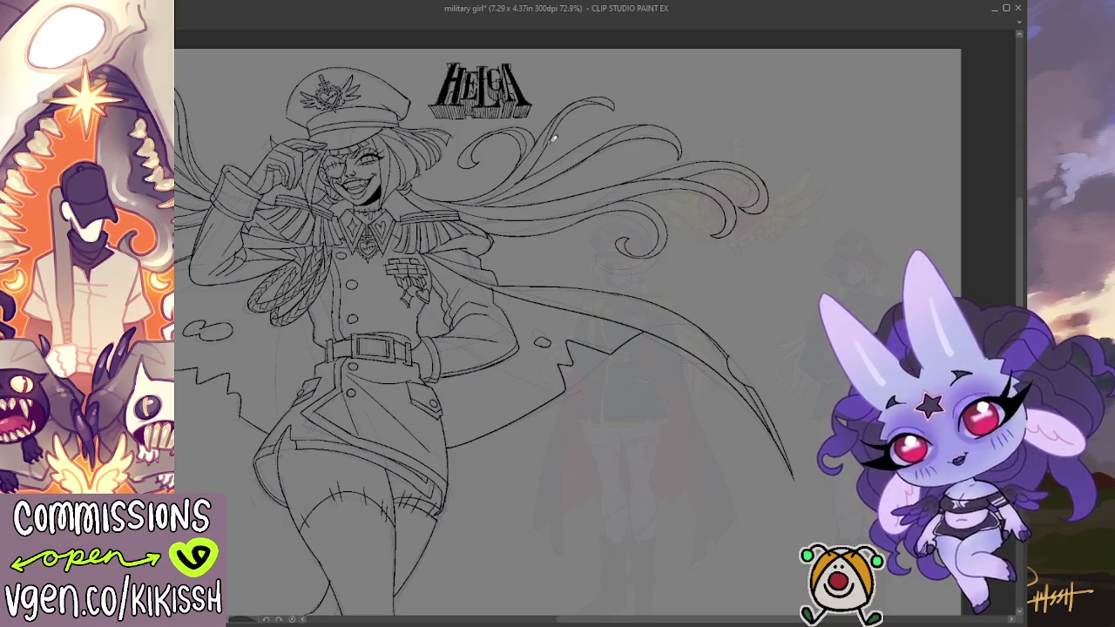
drag(609, 103, 550, 144)
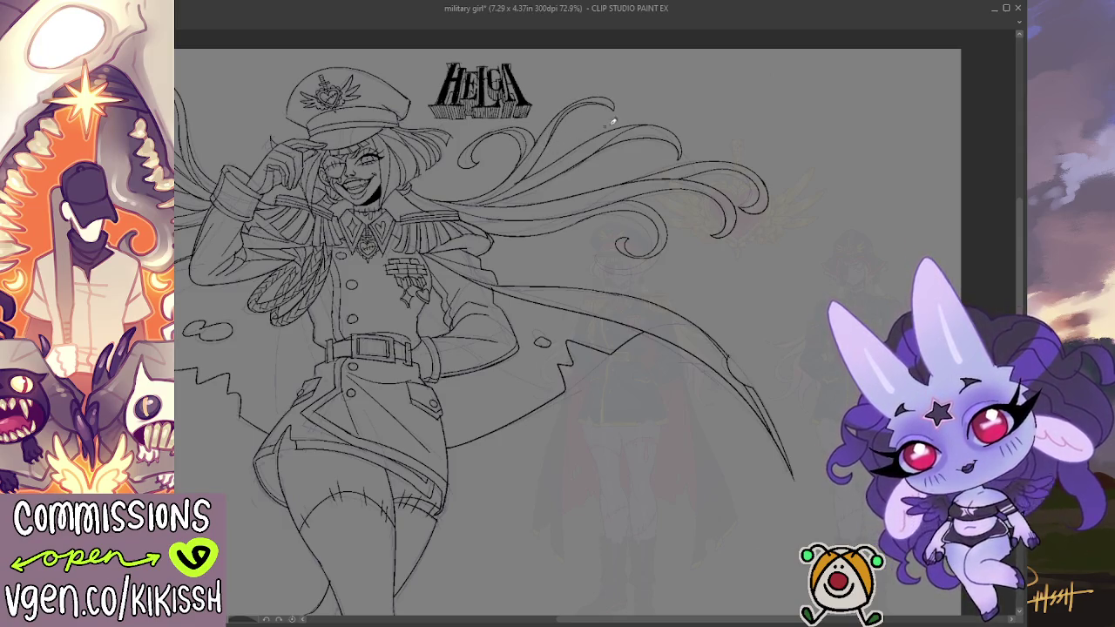
Step: Ink hair curls on the left side of the head, redoing the stroke after undos
drag(702, 182, 704, 163)
drag(591, 200, 771, 220)
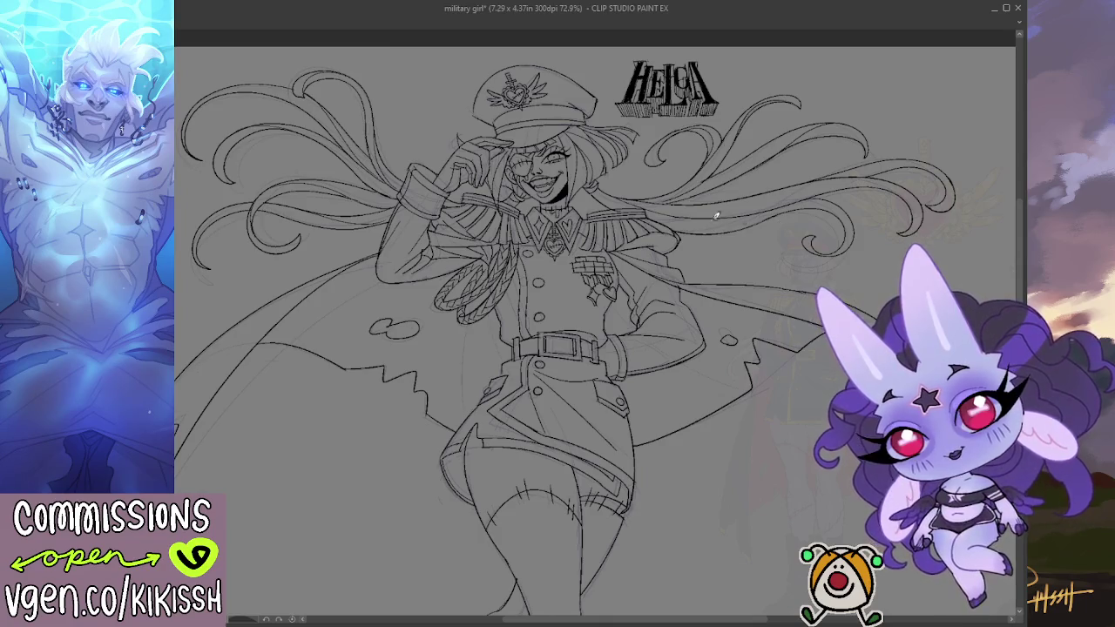
key(h)
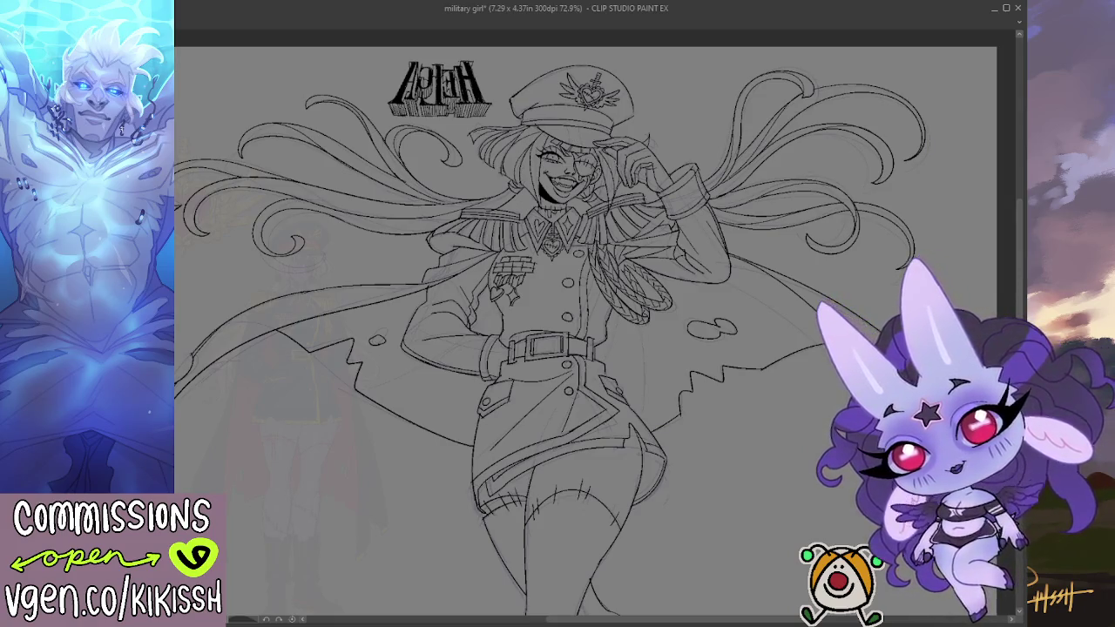
key(h)
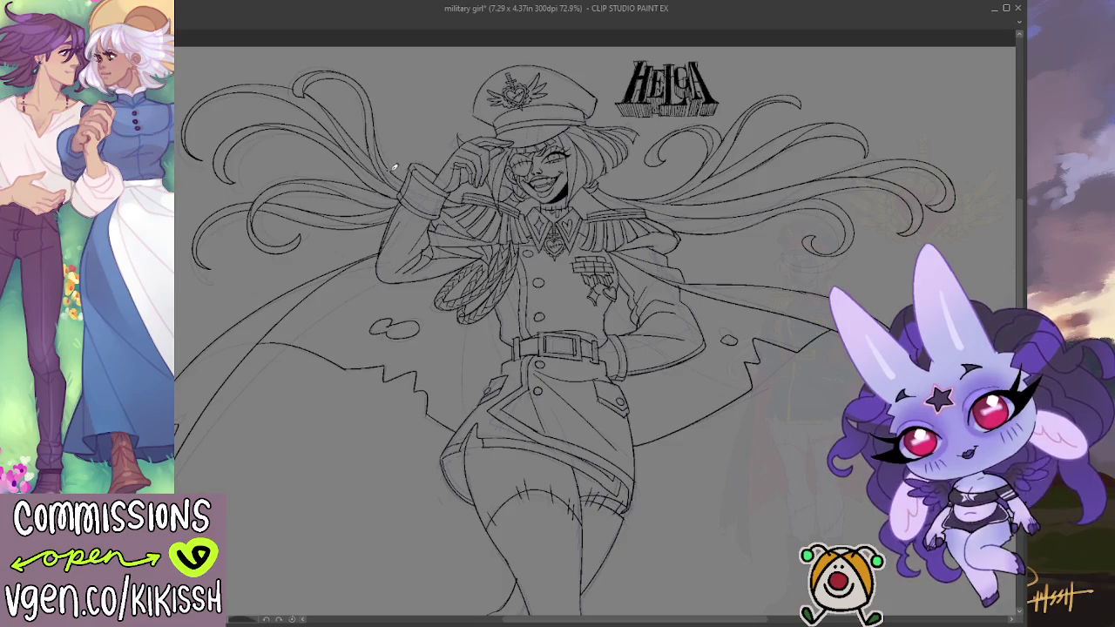
mouse_move(428, 99)
mouse_down()
mouse_move(432, 146)
mouse_move(393, 106)
mouse_move(412, 171)
mouse_move(409, 132)
mouse_up()
key(ctrl+z)
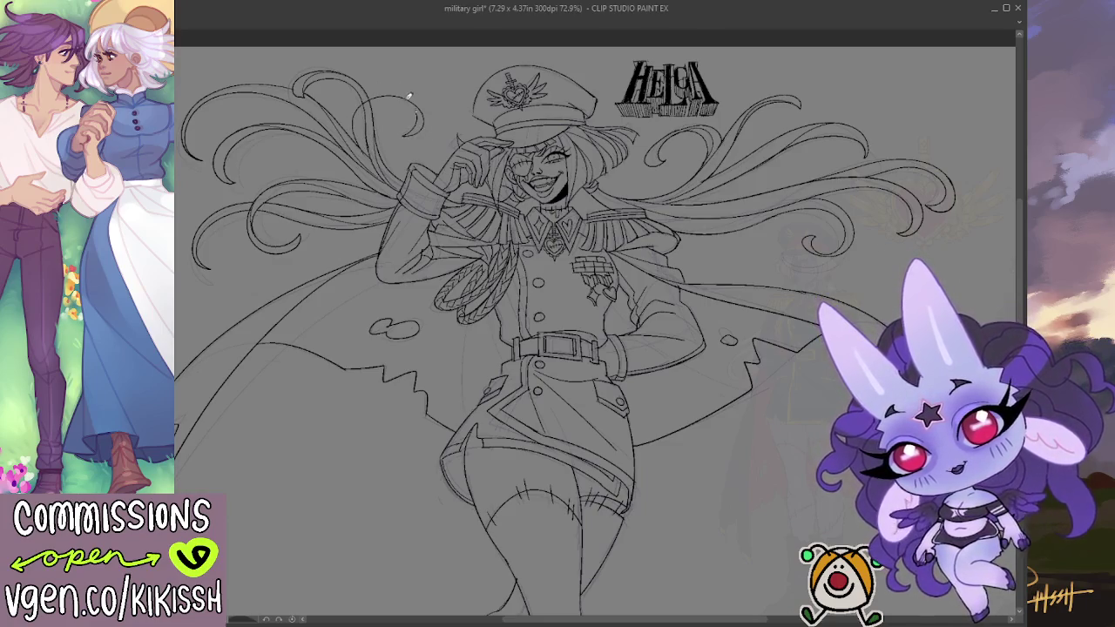
key(ctrl+z)
drag(346, 102, 411, 124)
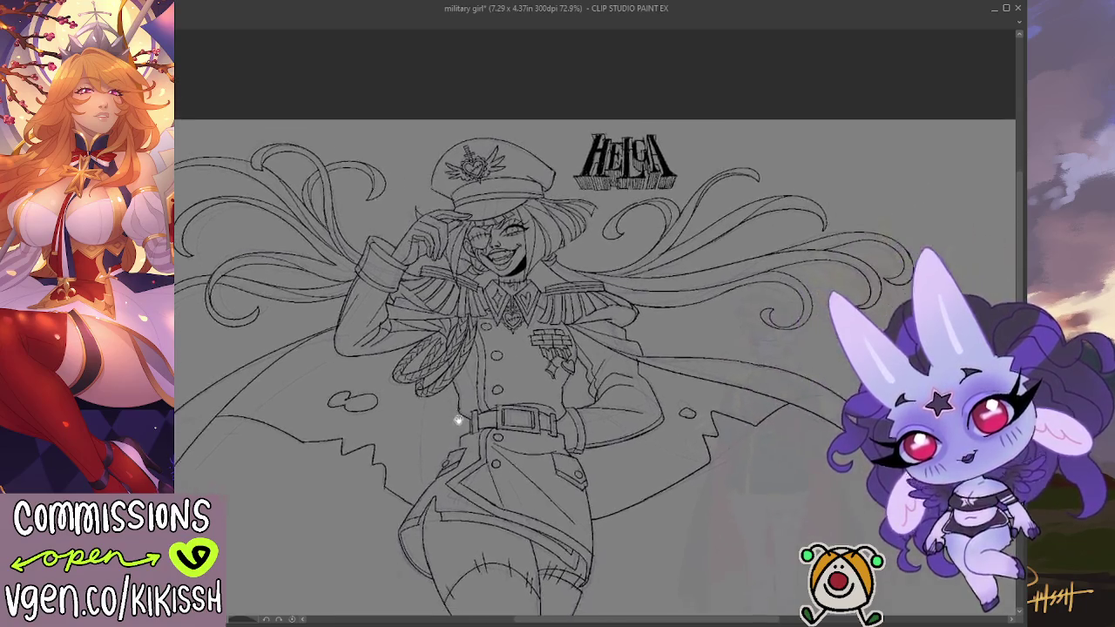
scroll(532, 385, down, 4)
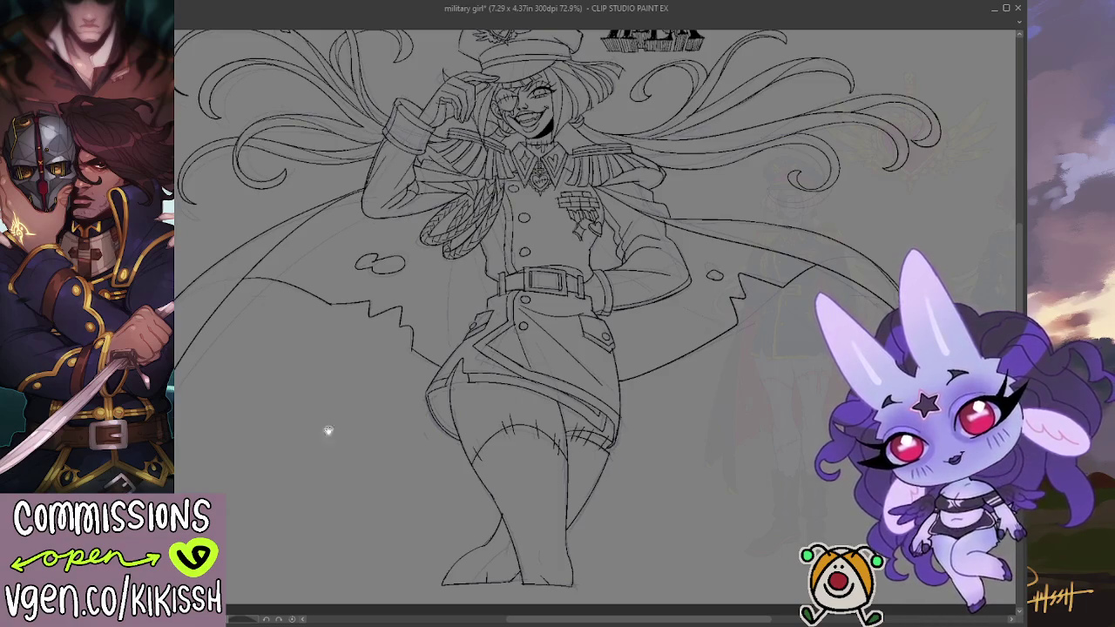
scroll(442, 438, up, 1)
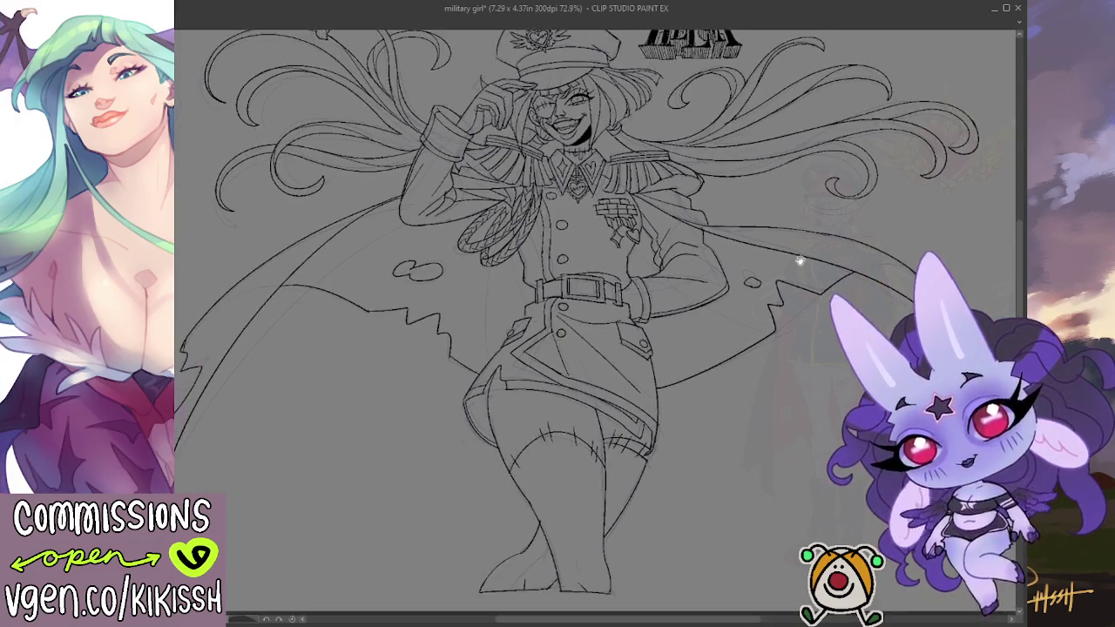
Step: Select the figure via its surrounding background, fill it light grey, then deselect
key(ctrl+z)
key(ctrl+d)
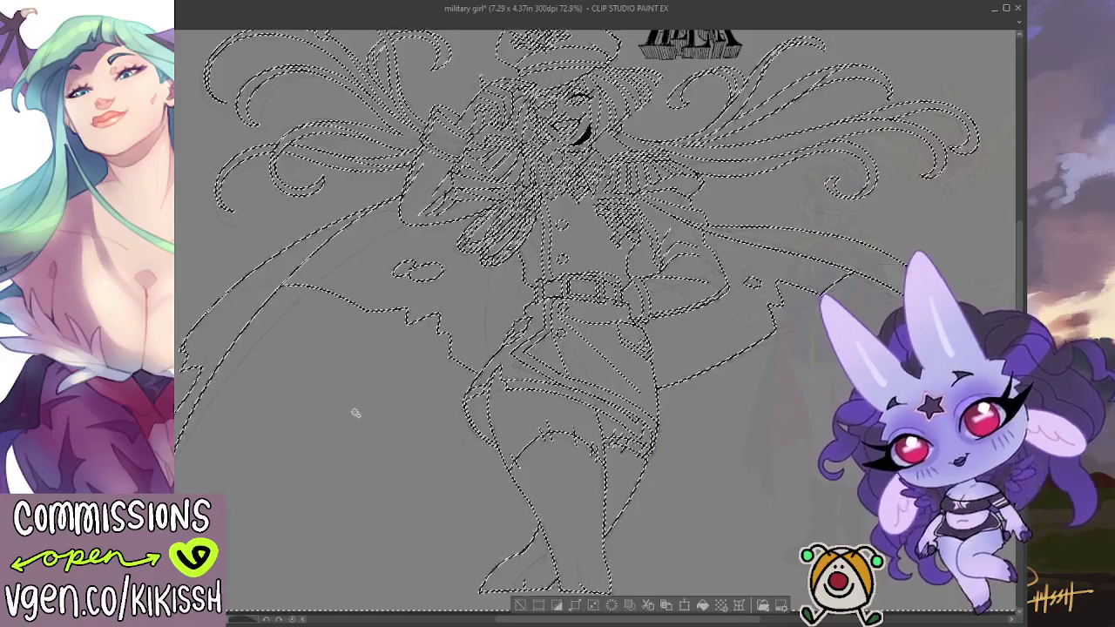
click(727, 423)
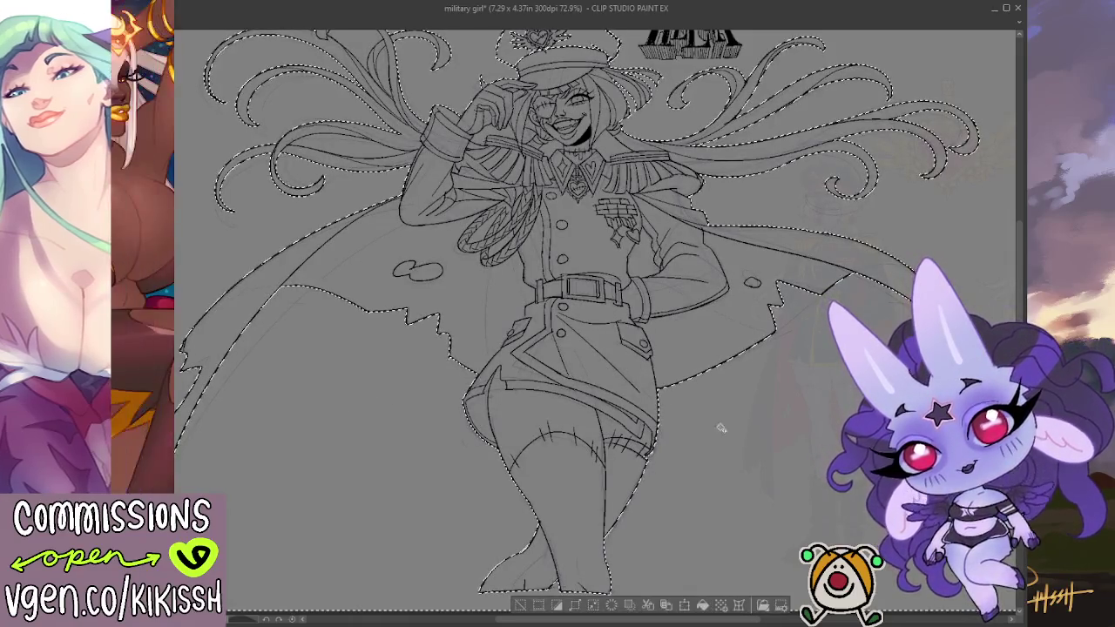
drag(696, 421, 702, 471)
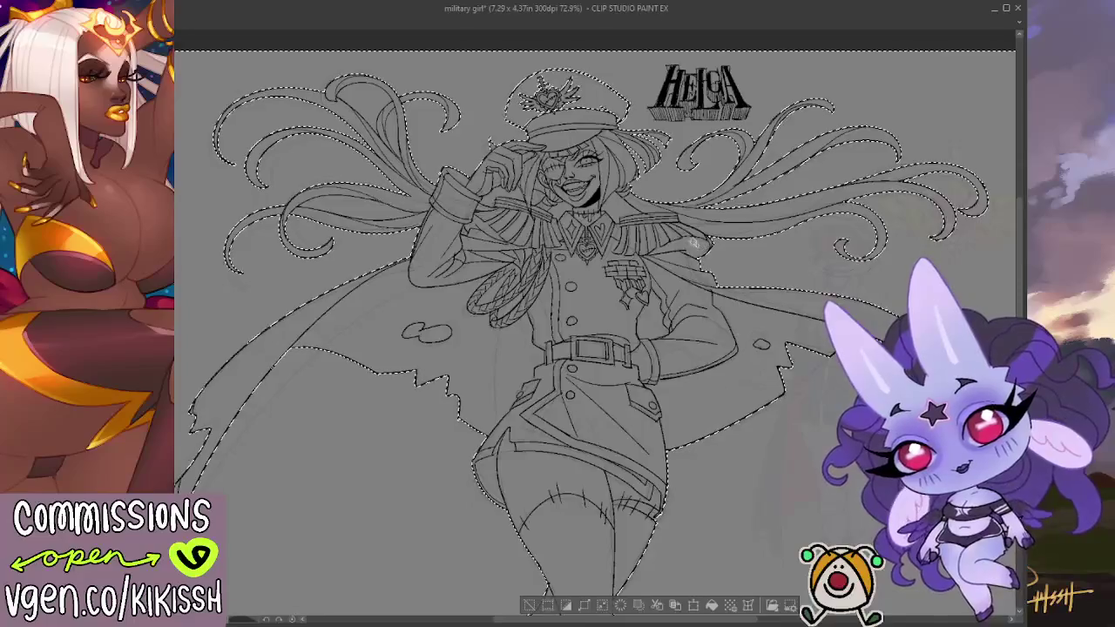
mouse_move(779, 194)
mouse_down()
mouse_move(787, 229)
mouse_move(816, 235)
mouse_up()
drag(567, 224, 607, 222)
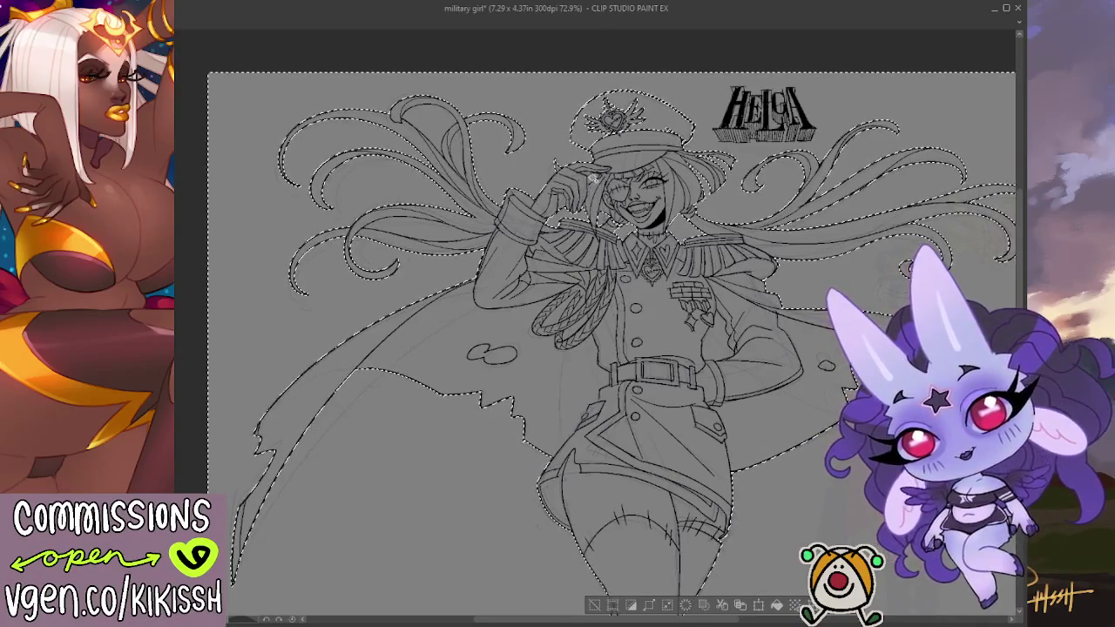
scroll(578, 164, up, 1)
scroll(529, 169, up, 1)
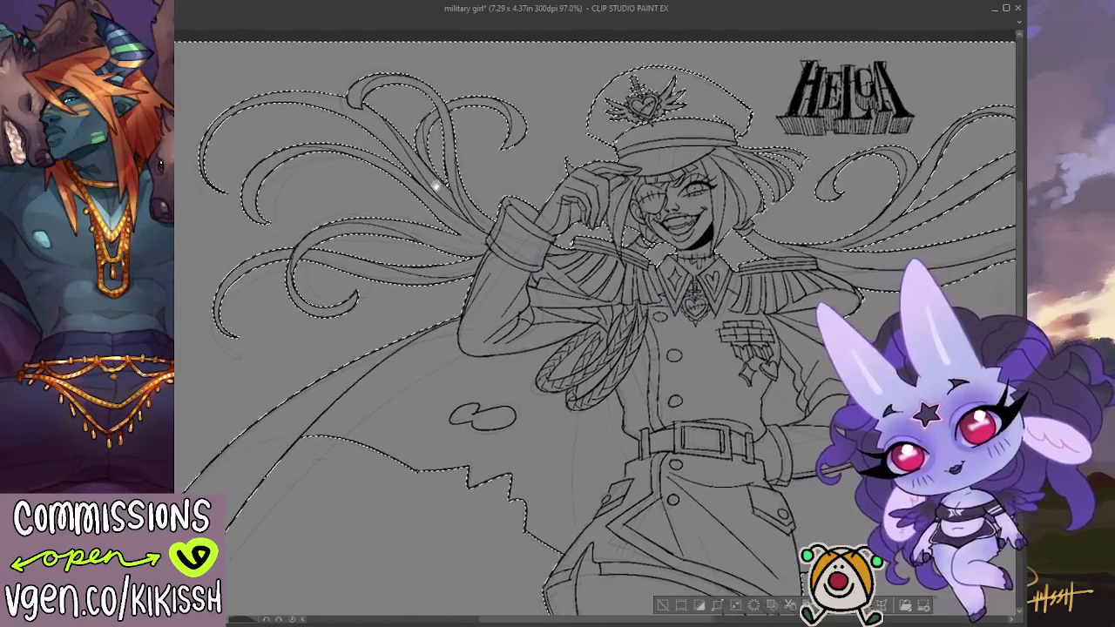
drag(435, 182, 404, 188)
scroll(404, 188, down, 2)
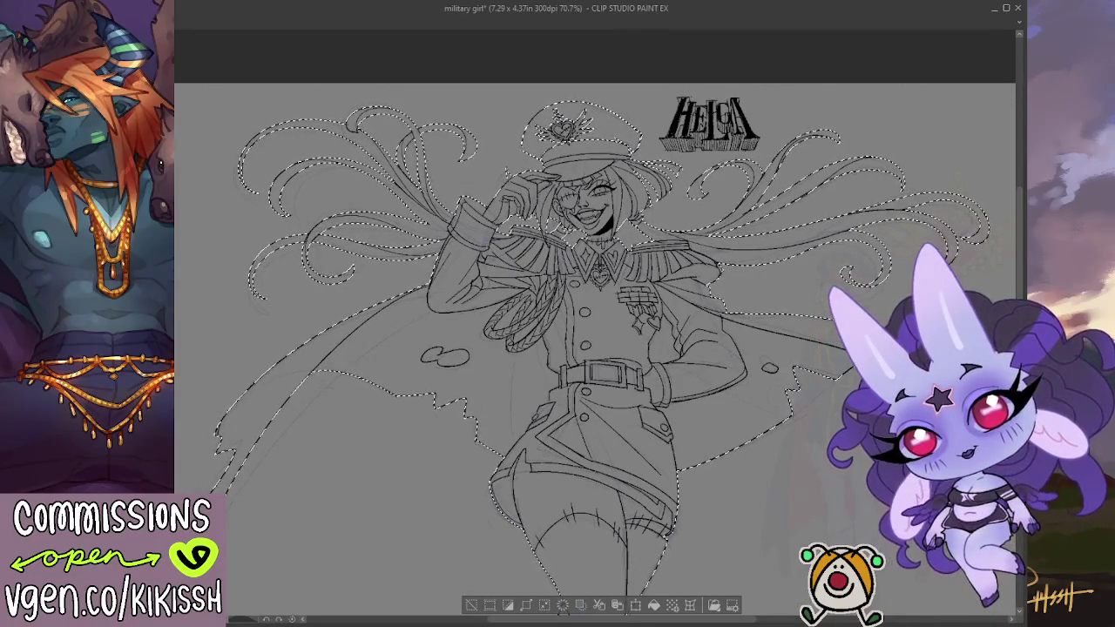
key(alt+BackSpace)
key(ctrl+d)
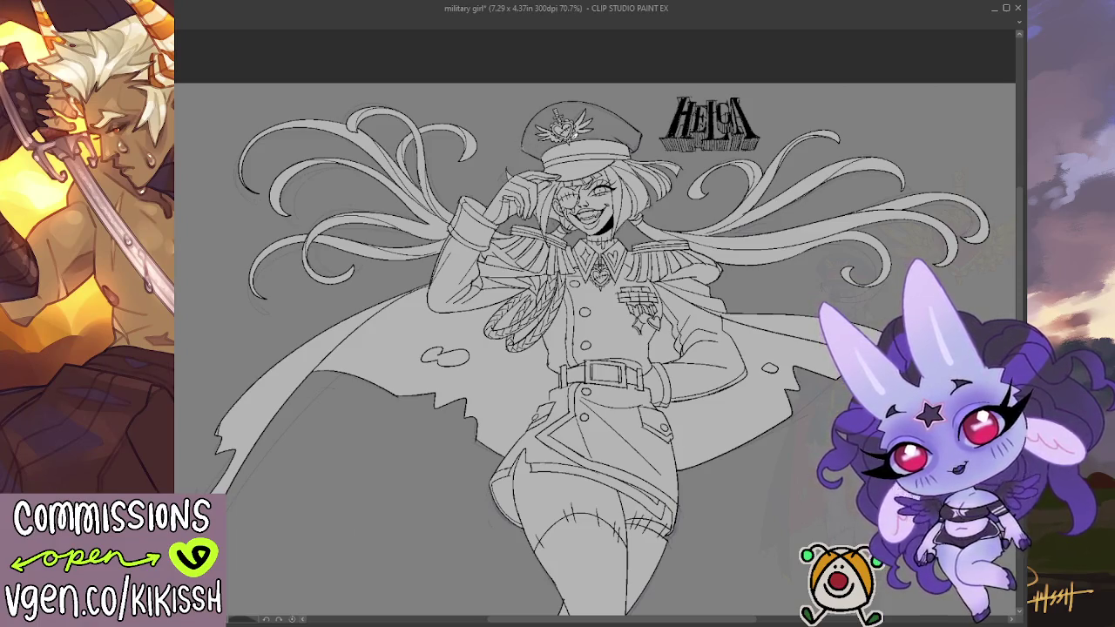
Step: Fill the hat with the grey base and pan to the coloured Helga reference designs
click(625, 115)
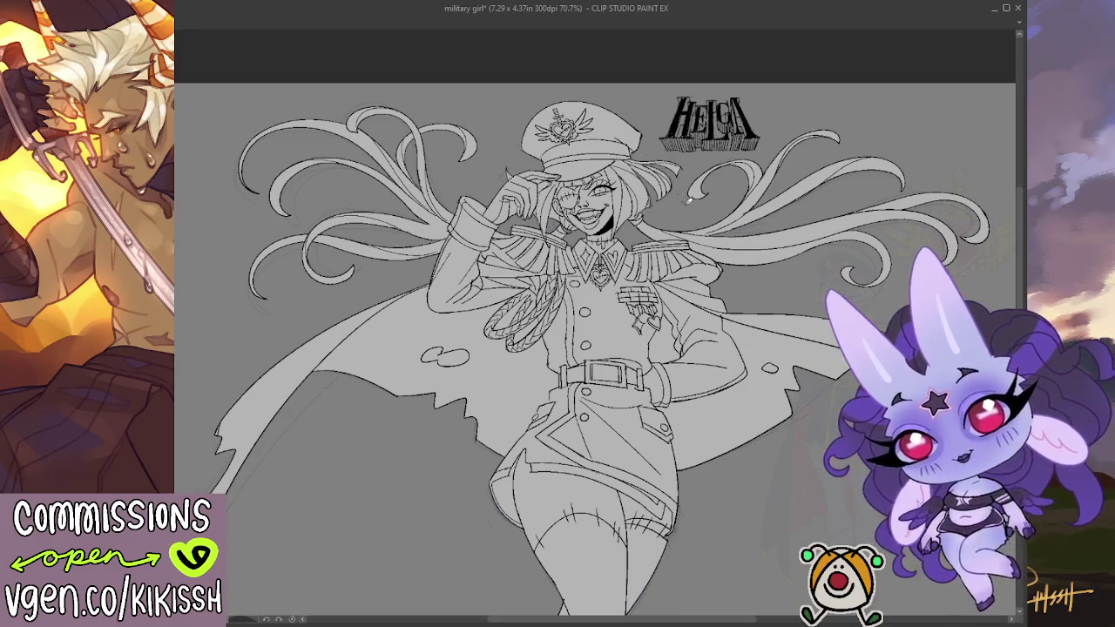
drag(747, 276, 734, 222)
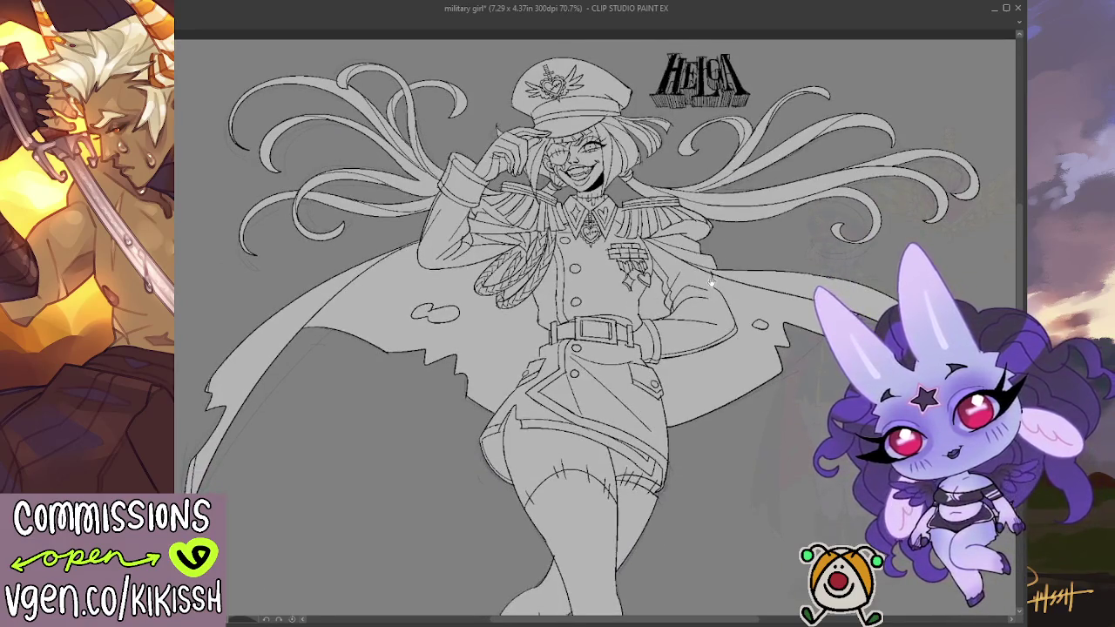
drag(712, 282, 680, 279)
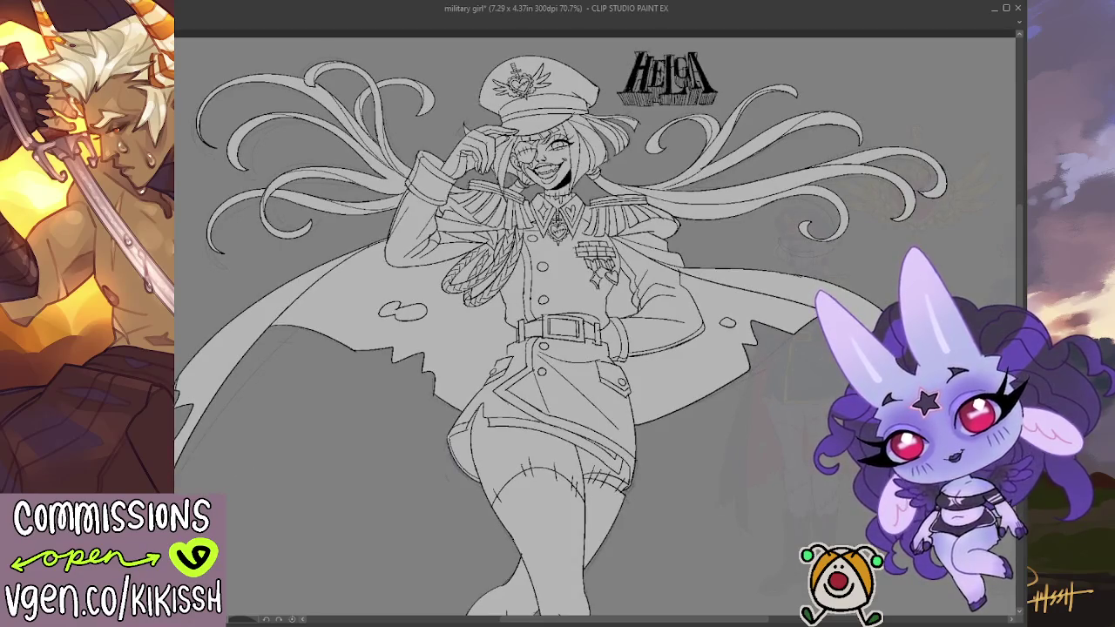
drag(818, 178, 817, 187)
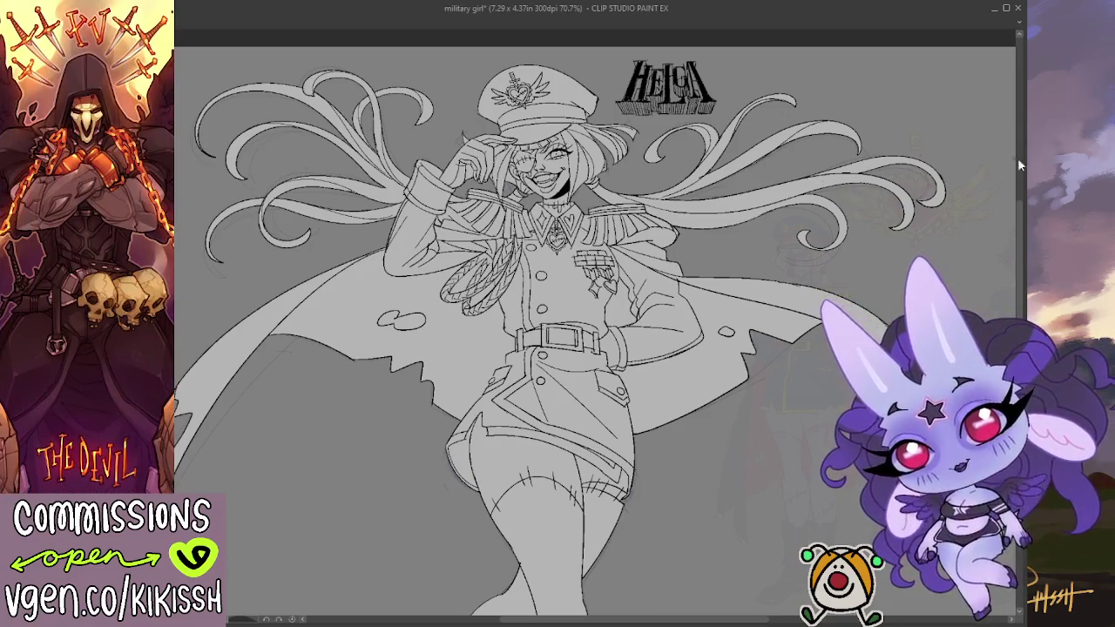
scroll(833, 368, down, 1)
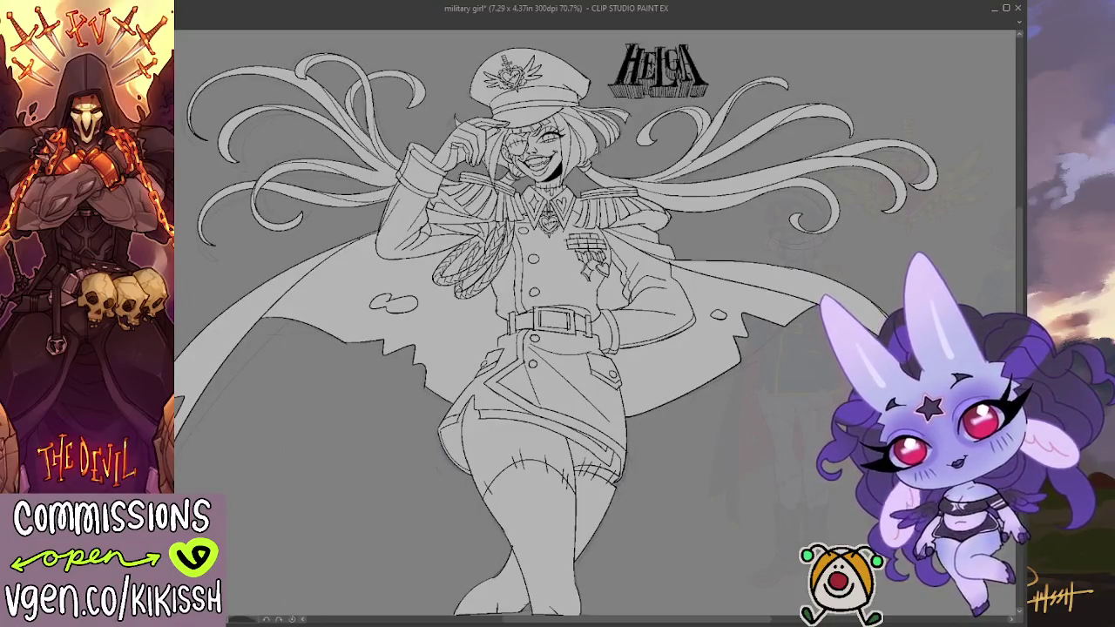
drag(712, 330, 657, 308)
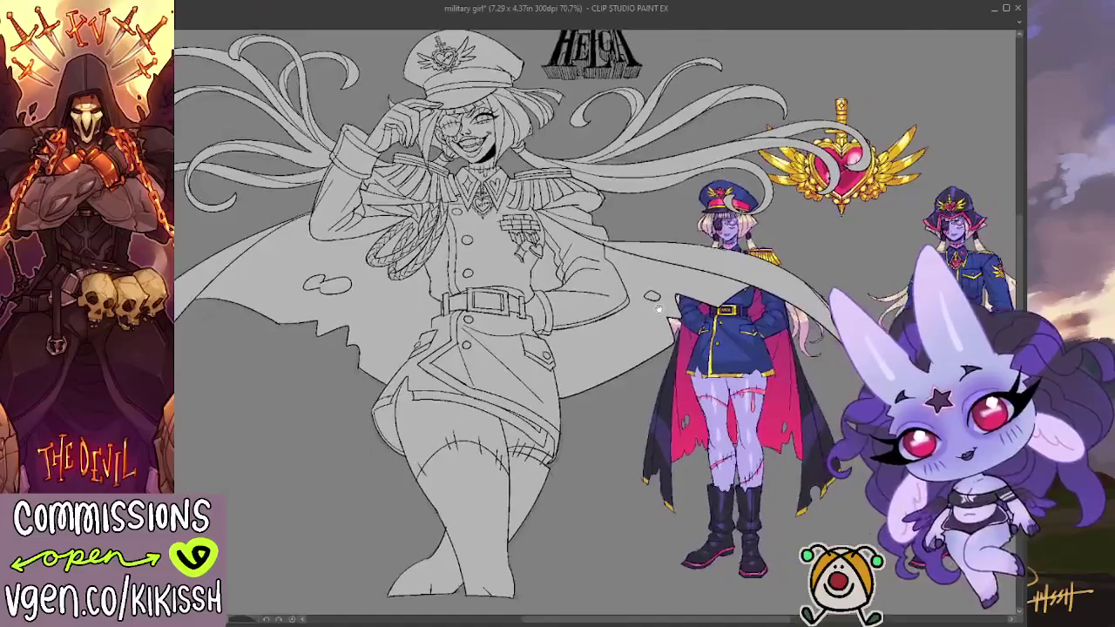
Step: Zoom in and centre the view on the belt buckle
scroll(494, 258, up, 2)
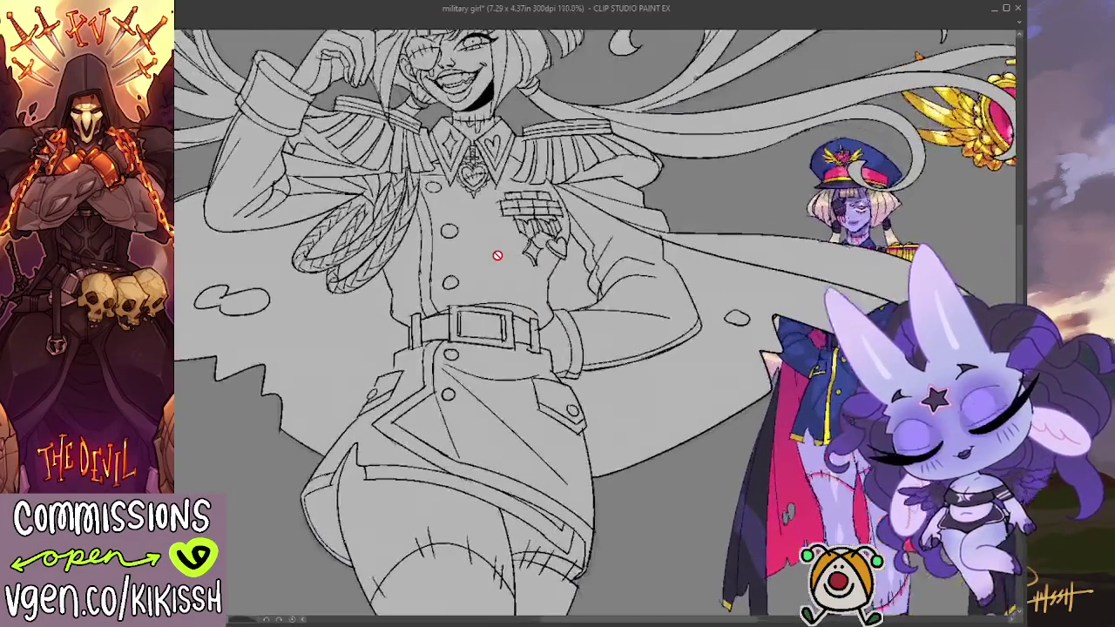
scroll(493, 259, up, 1)
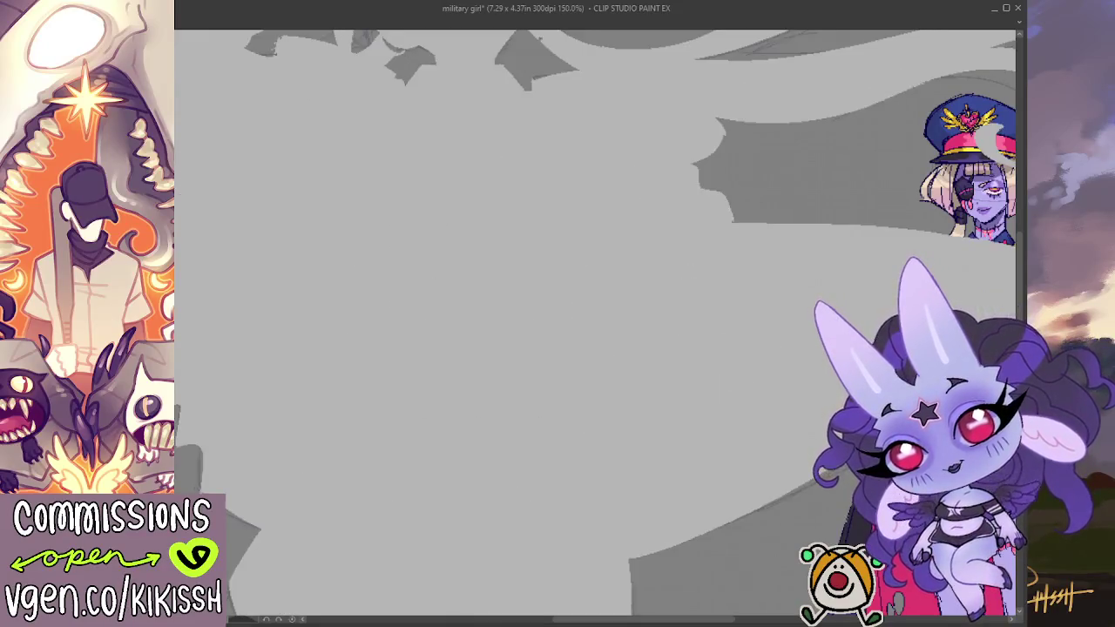
drag(479, 339, 500, 305)
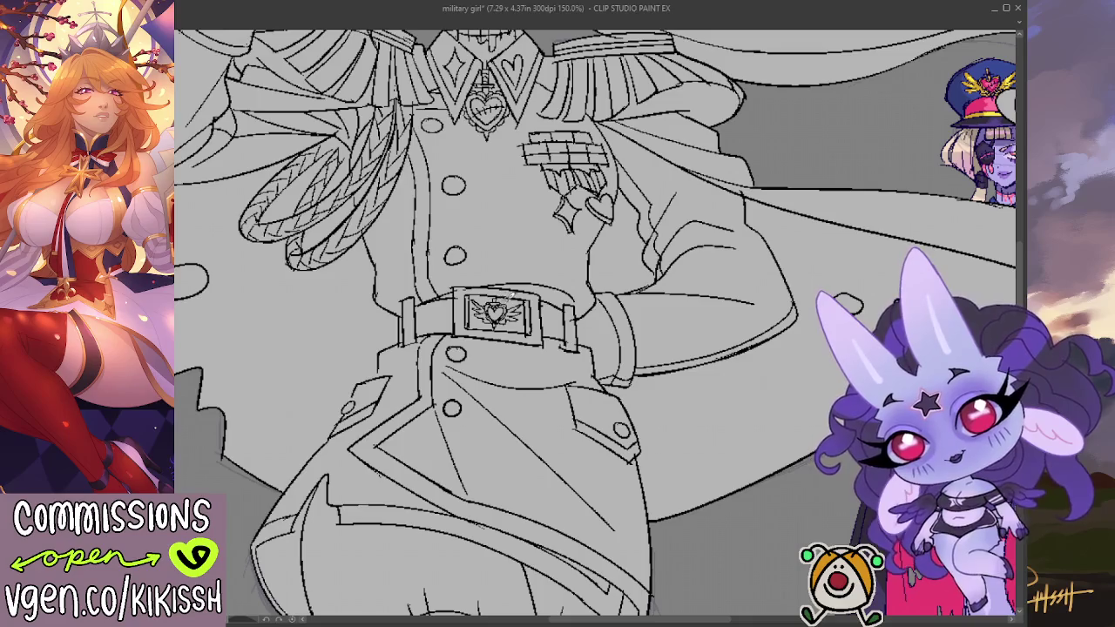
Step: Pan and zoom from the upper body down to centre the view on the belt and skirt
scroll(551, 277, down, 2)
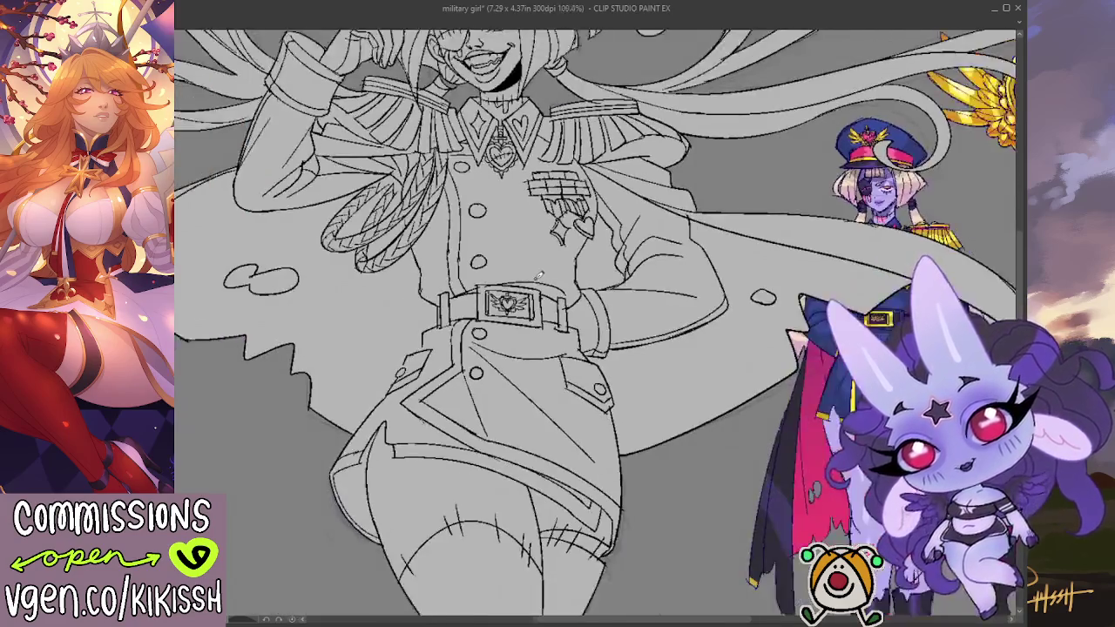
drag(612, 292, 685, 419)
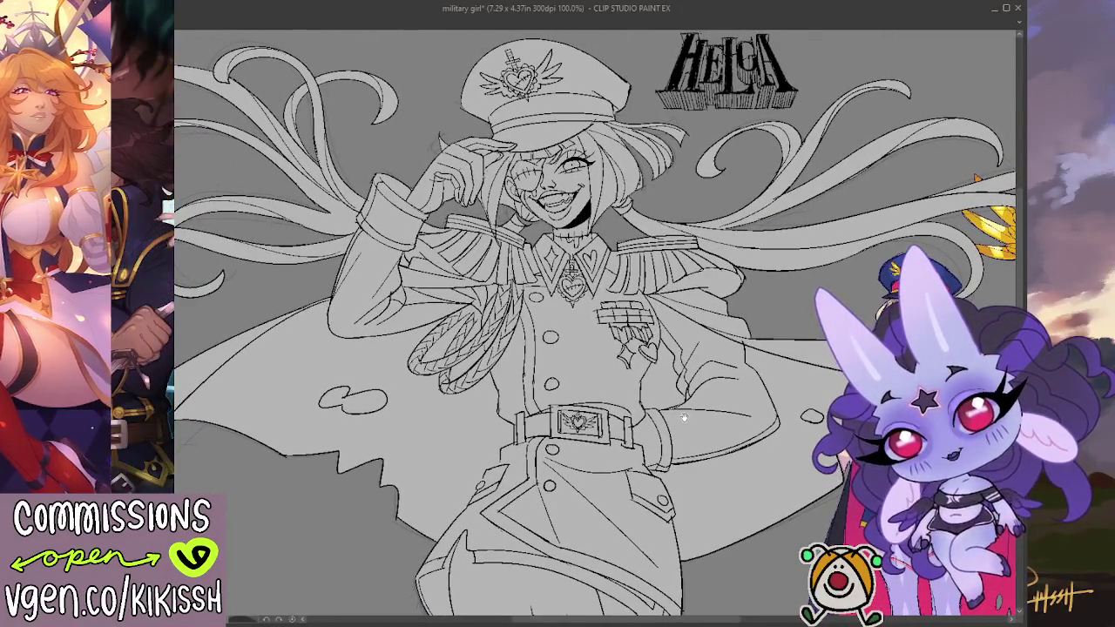
scroll(654, 394, up, 2)
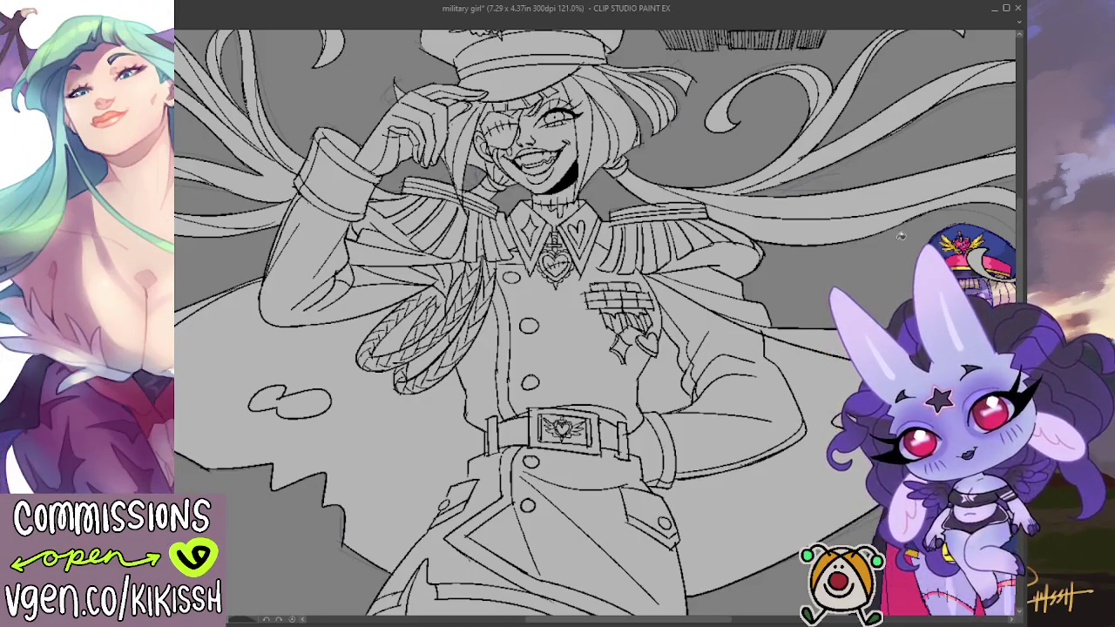
drag(780, 412, 756, 222)
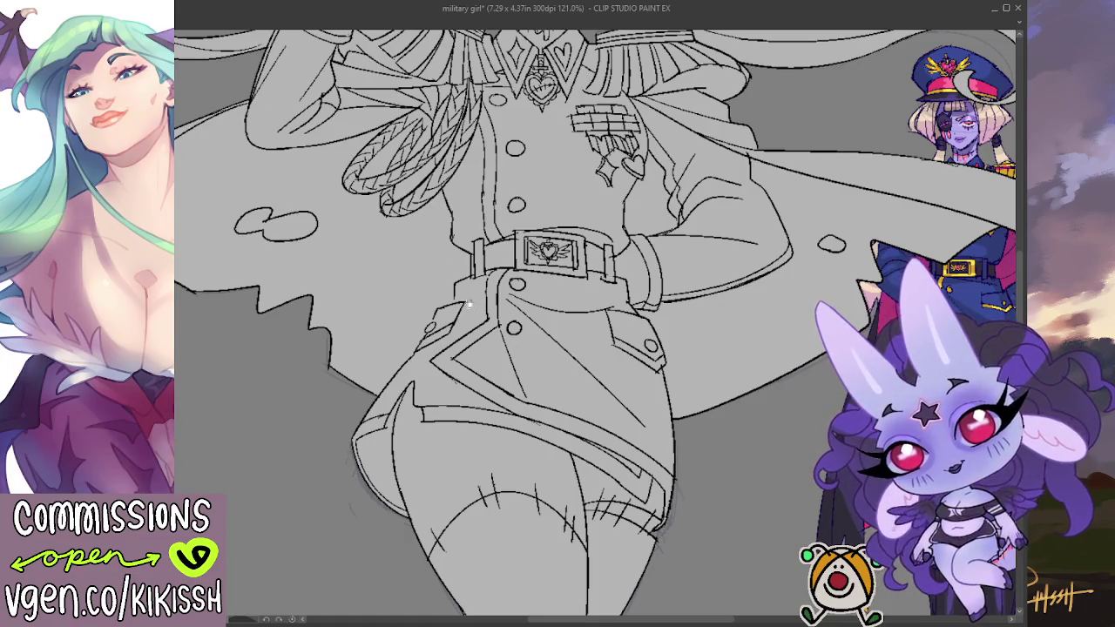
drag(466, 299, 452, 257)
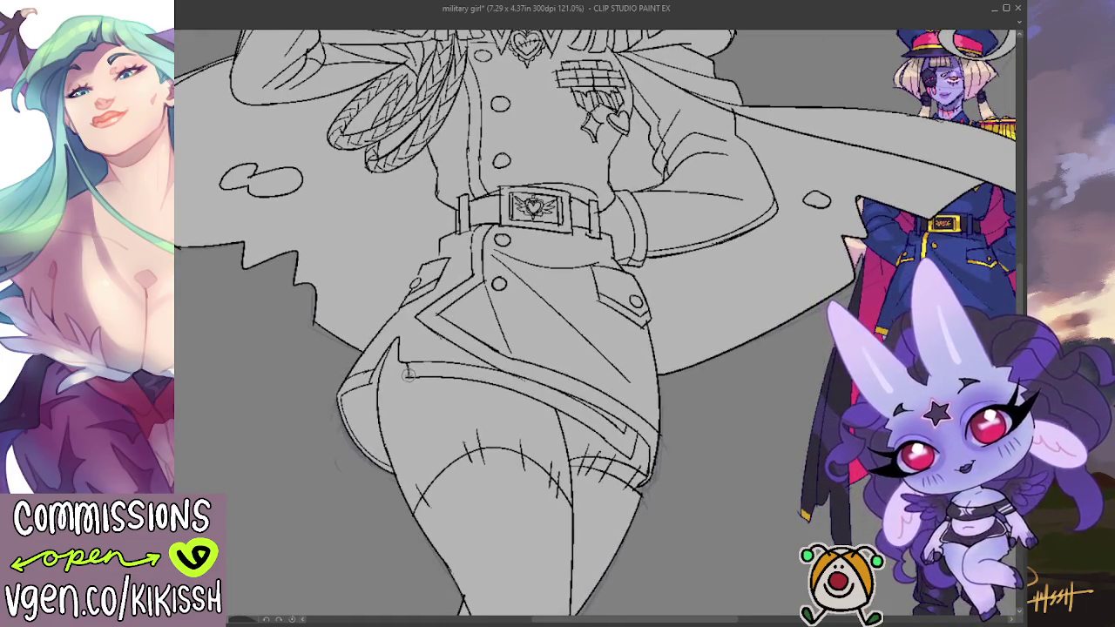
drag(410, 384, 478, 347)
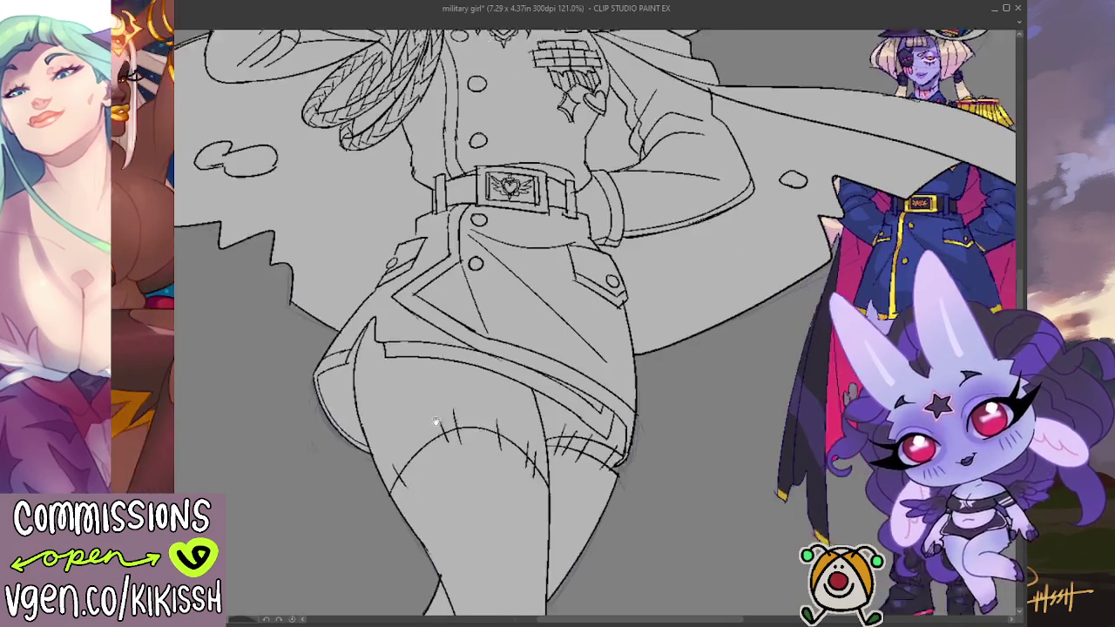
mouse_move(529, 393)
mouse_down()
mouse_move(484, 246)
mouse_move(472, 449)
mouse_up()
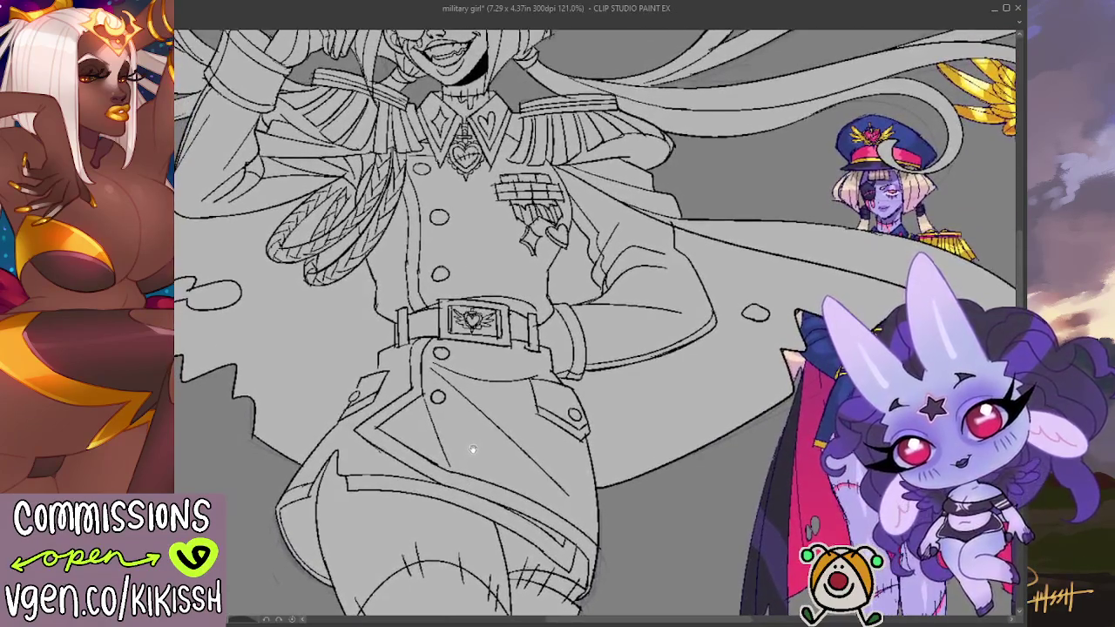
drag(518, 344, 509, 351)
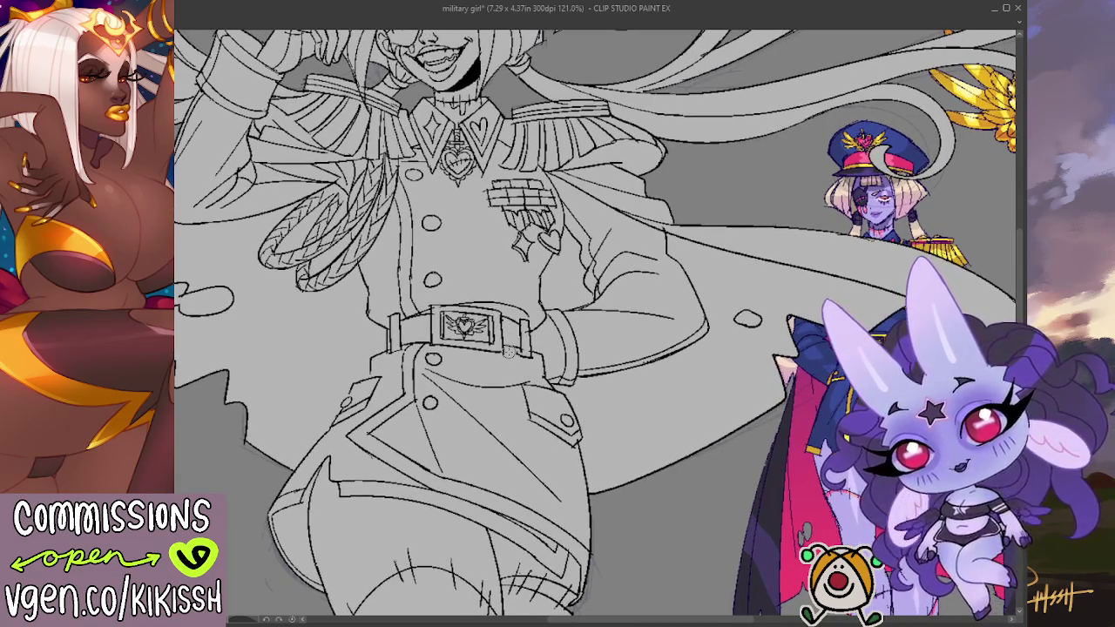
scroll(510, 351, down, 2)
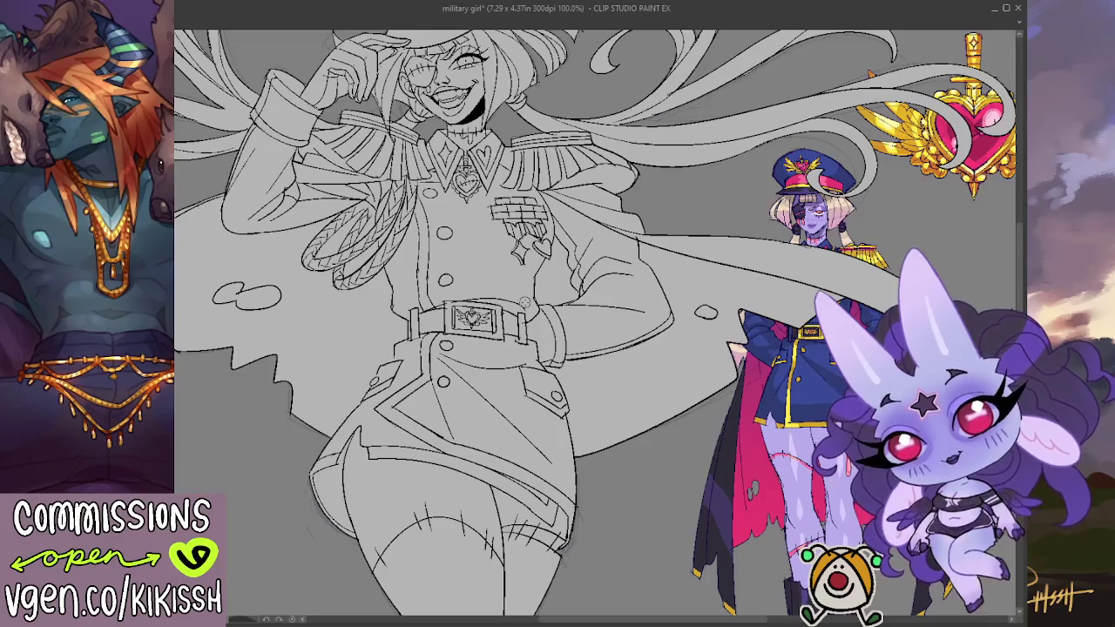
scroll(523, 303, up, 3)
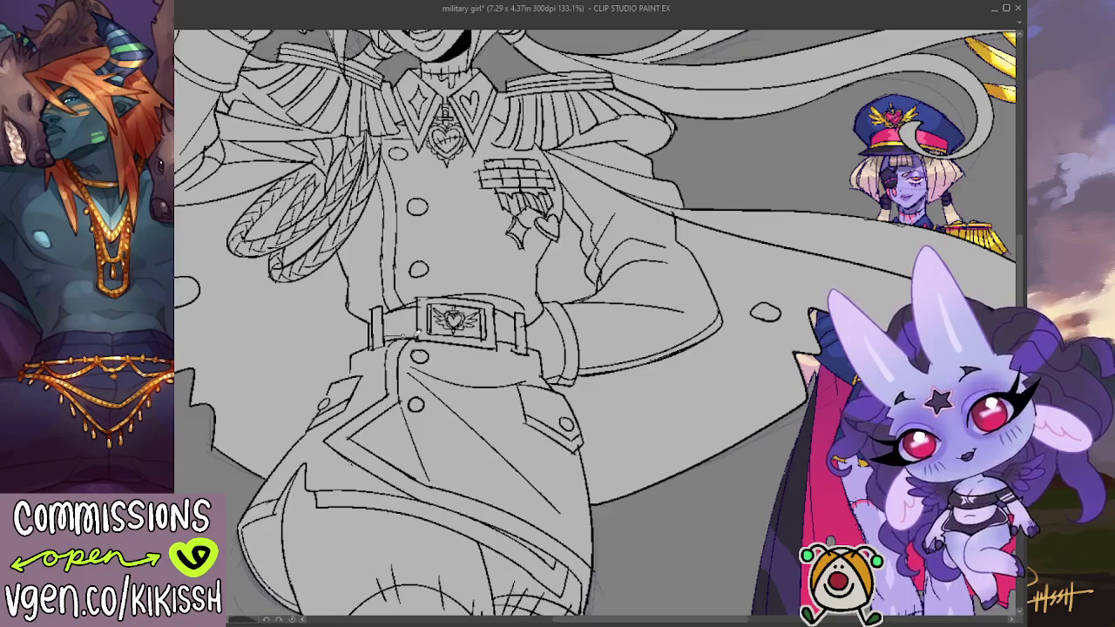
Step: Draw straight lines along the belt's upper and lower left edges, then lasso the puff right of the cape
mouse_move(383, 333)
mouse_down()
mouse_move(421, 325)
mouse_move(425, 308)
mouse_up()
key(ctrl+z)
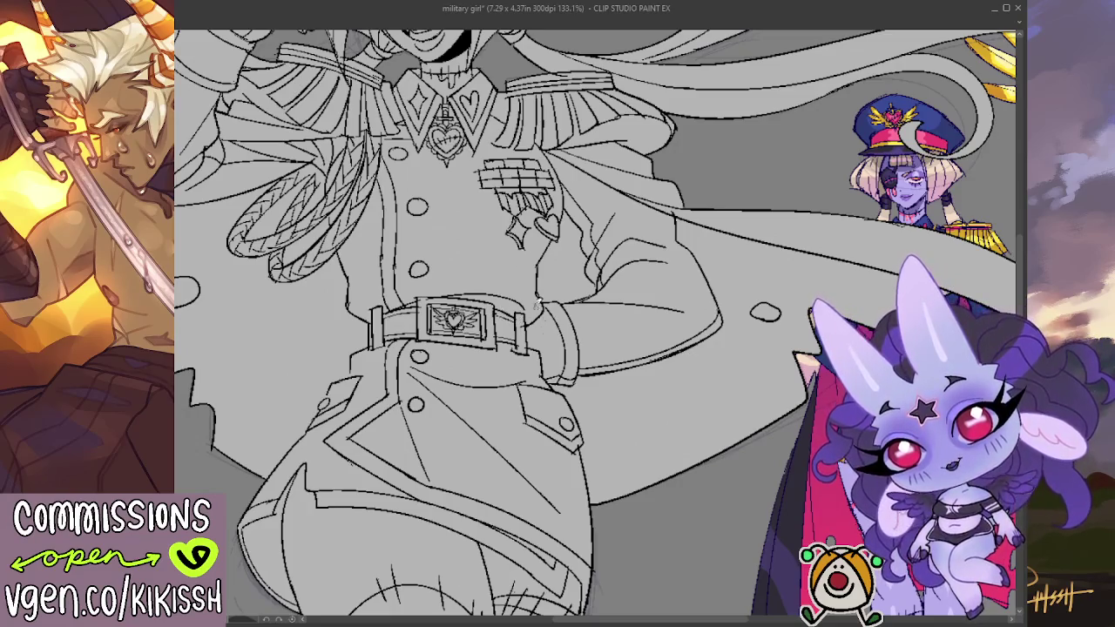
scroll(535, 209, down, 1)
scroll(536, 209, down, 1)
scroll(536, 209, down, 1)
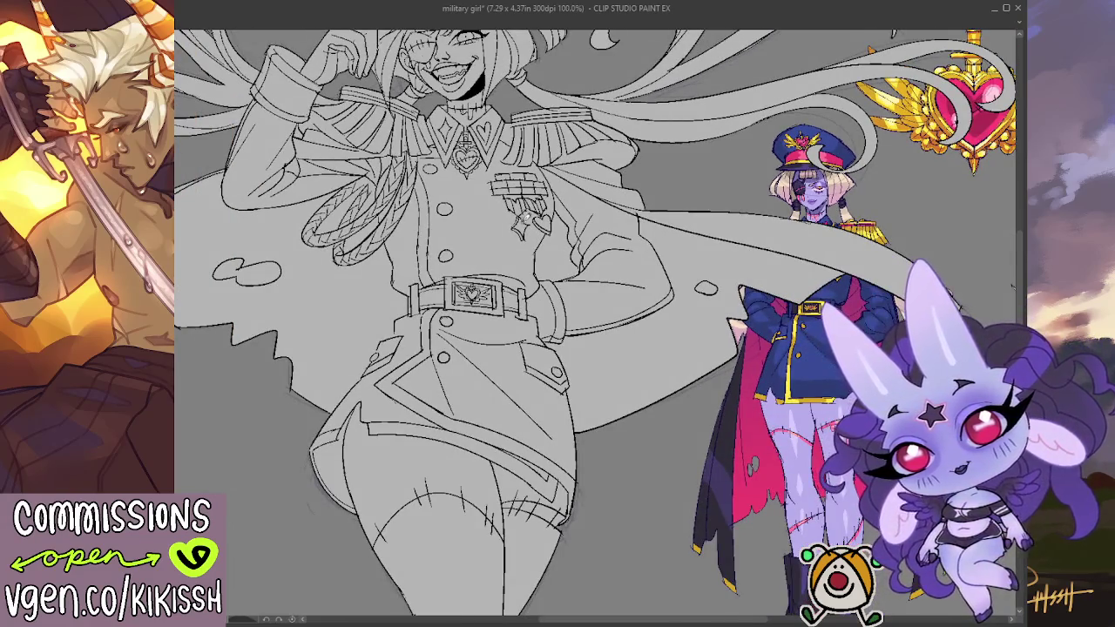
scroll(514, 244, up, 1)
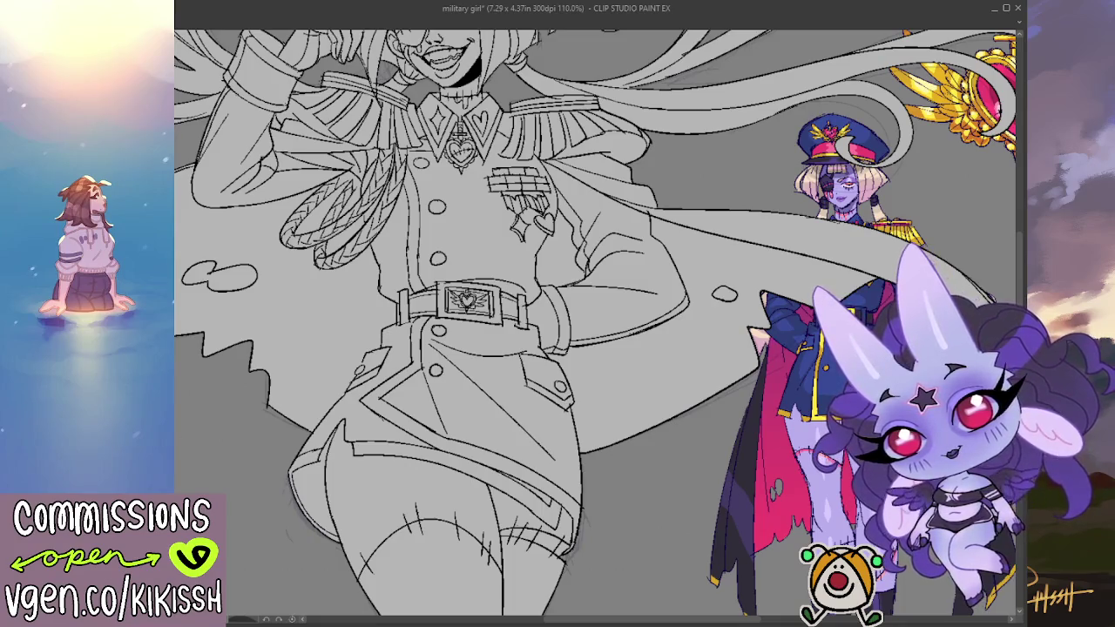
drag(728, 293, 719, 294)
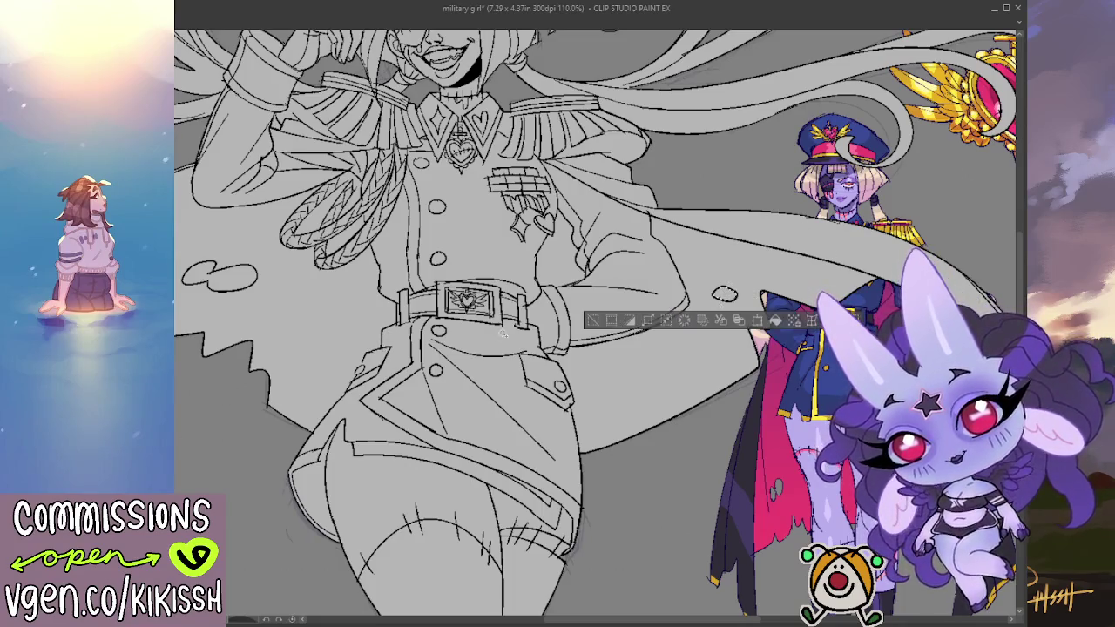
Step: Add the left puff to the selection, fill both puffs dark grey and deselect
drag(202, 283, 208, 302)
key(alt+Delete)
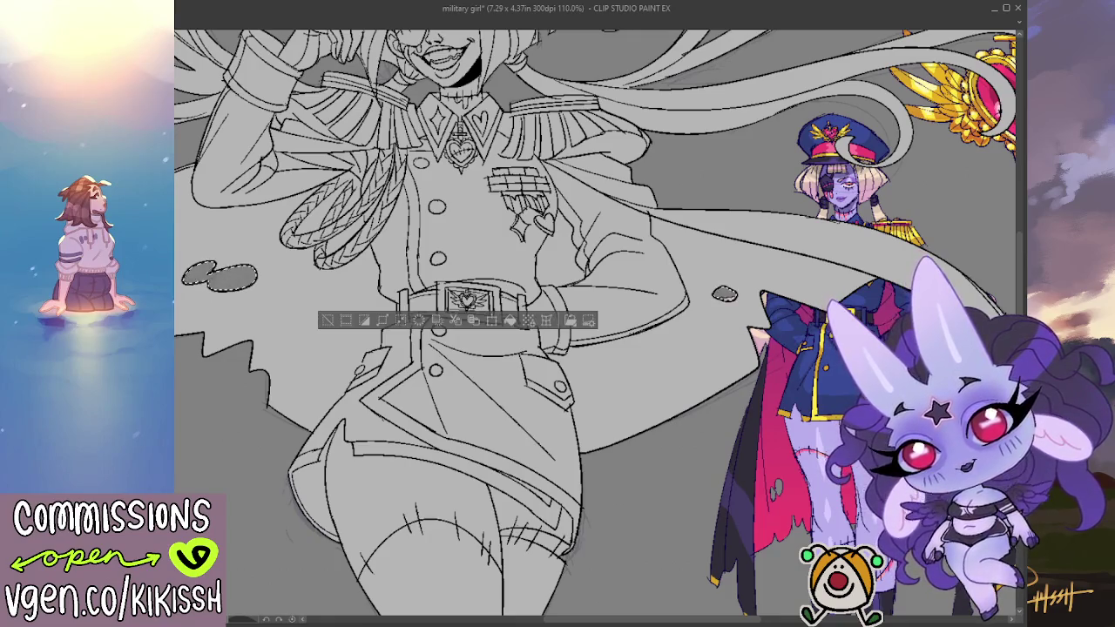
key(ctrl+d)
drag(347, 264, 399, 321)
scroll(404, 182, down, 3)
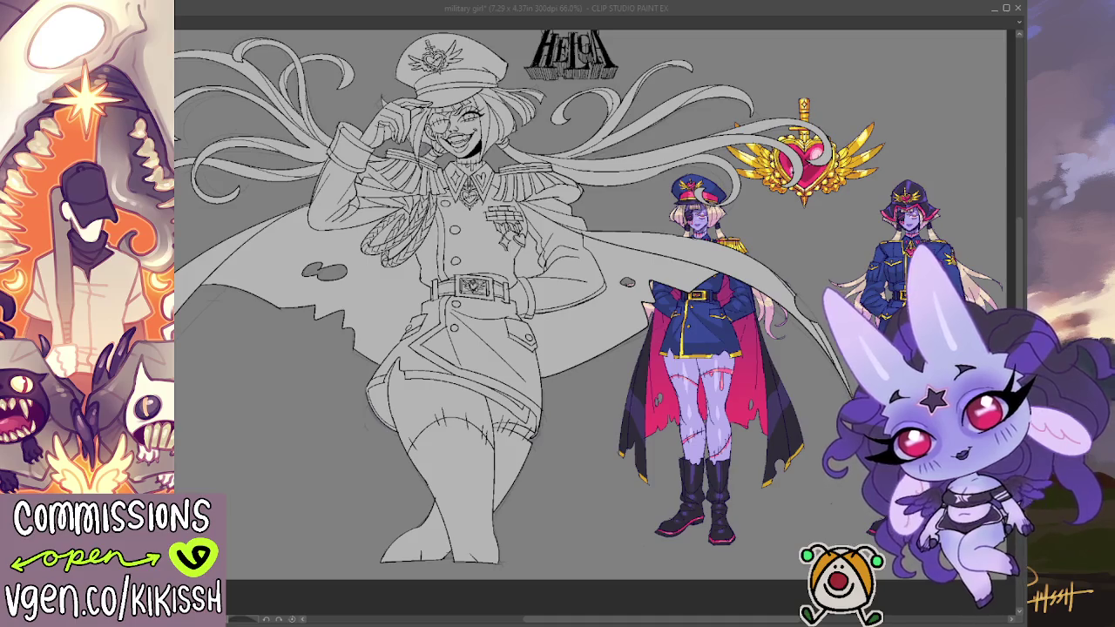
Step: Lasso-fill the lining gap between her bent arm and waist with hot pink
key(alt+Tab)
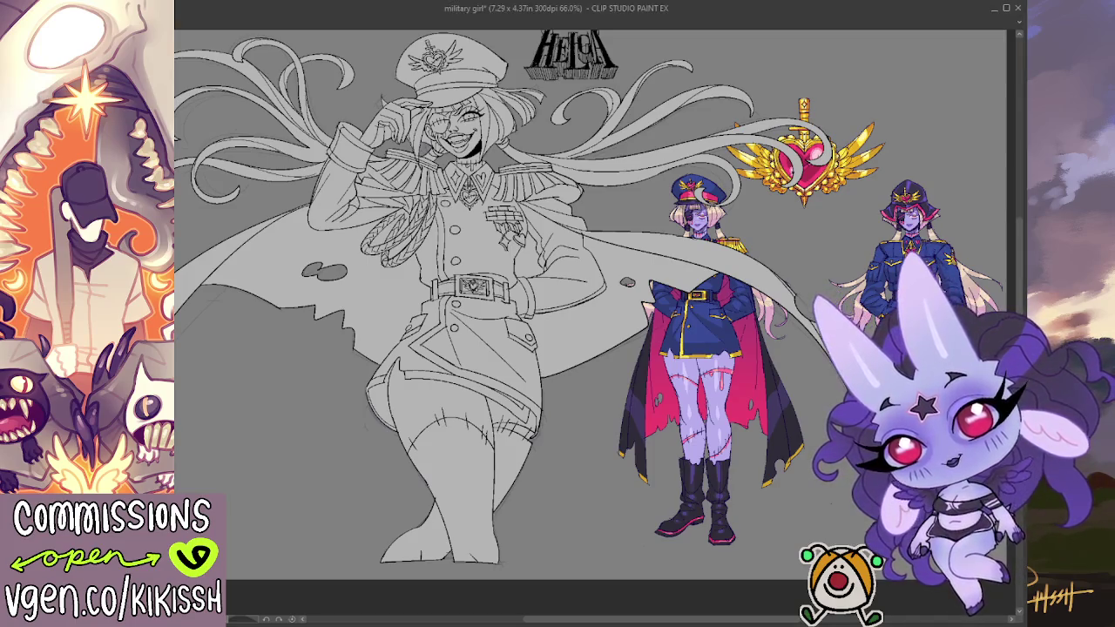
drag(804, 408, 840, 439)
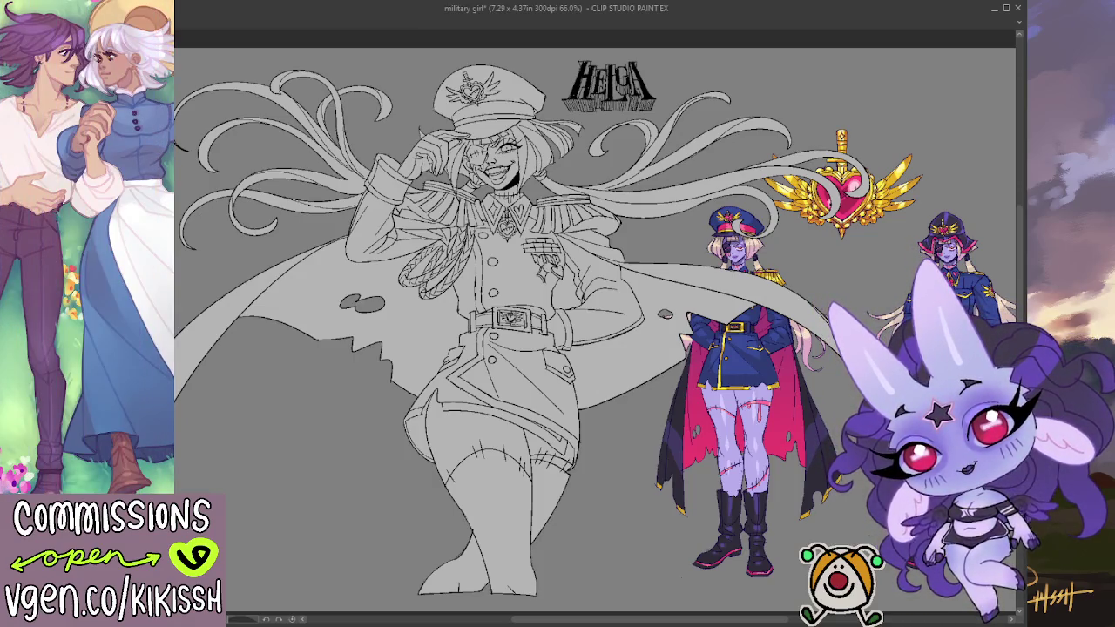
scroll(302, 246, up, 2)
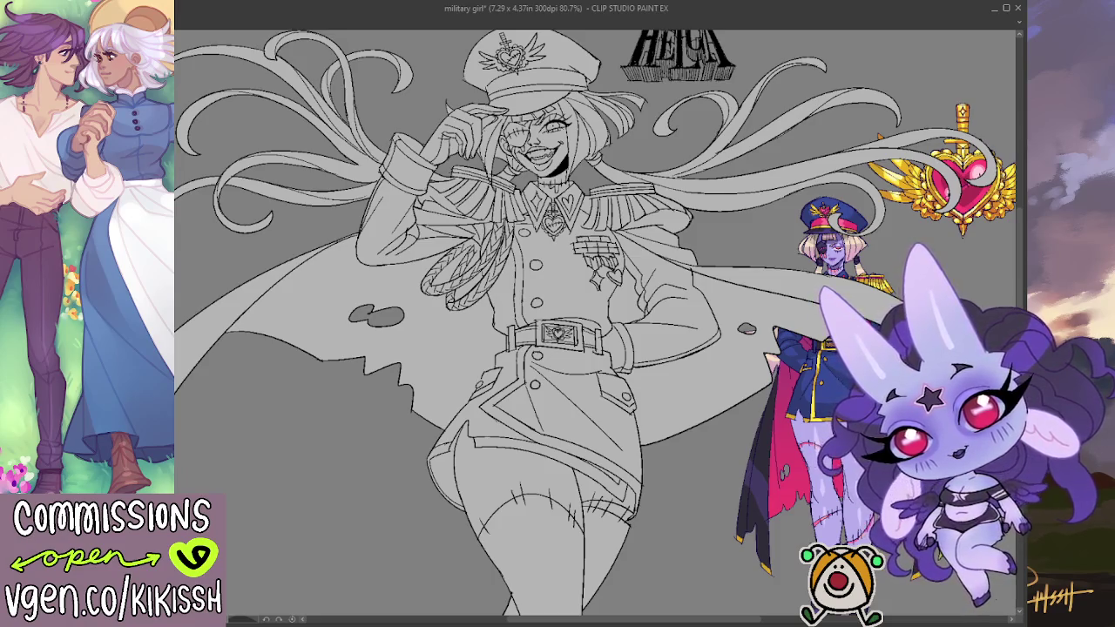
drag(555, 448, 444, 349)
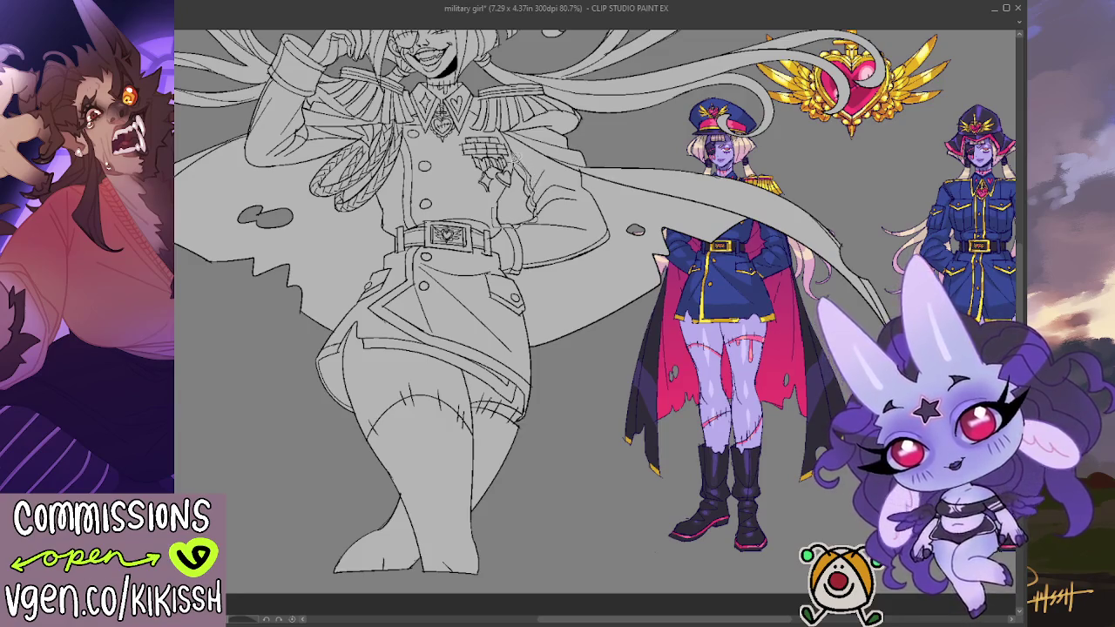
drag(528, 174, 467, 273)
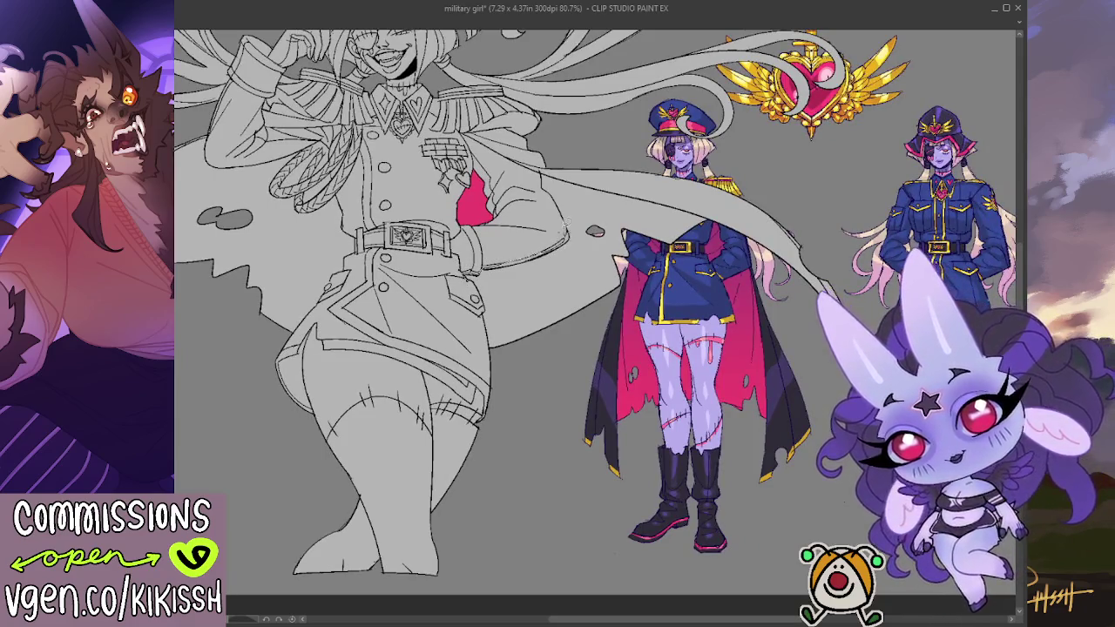
Step: Lasso-fill the cape section billowing behind her right side with pink
drag(625, 174, 480, 306)
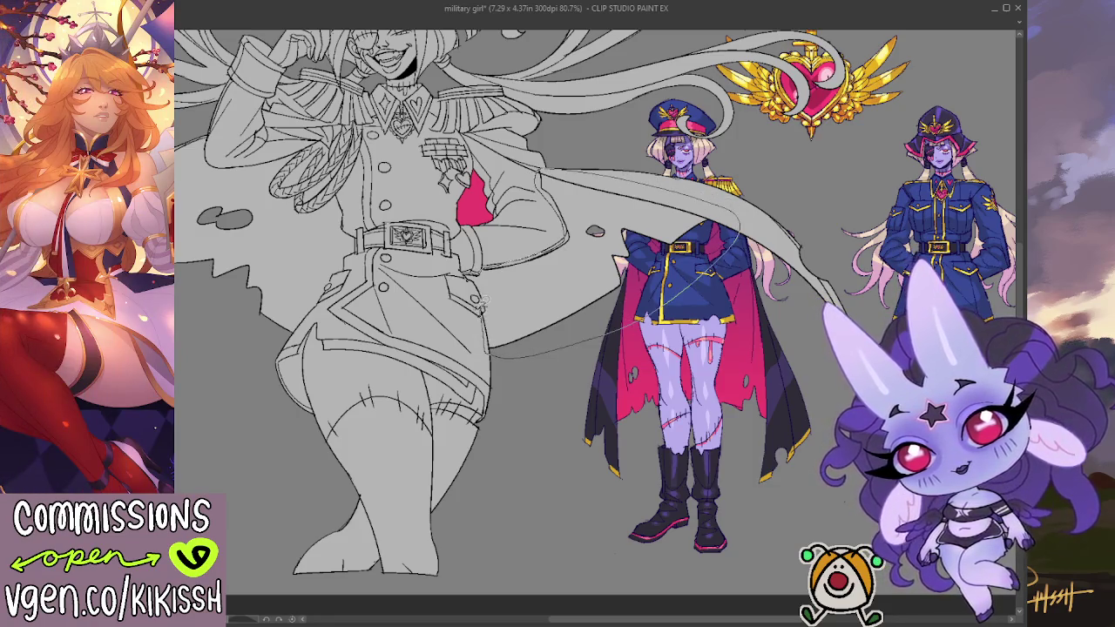
mouse_move(477, 283)
mouse_down()
mouse_move(582, 327)
mouse_move(533, 294)
mouse_up()
drag(419, 294, 466, 270)
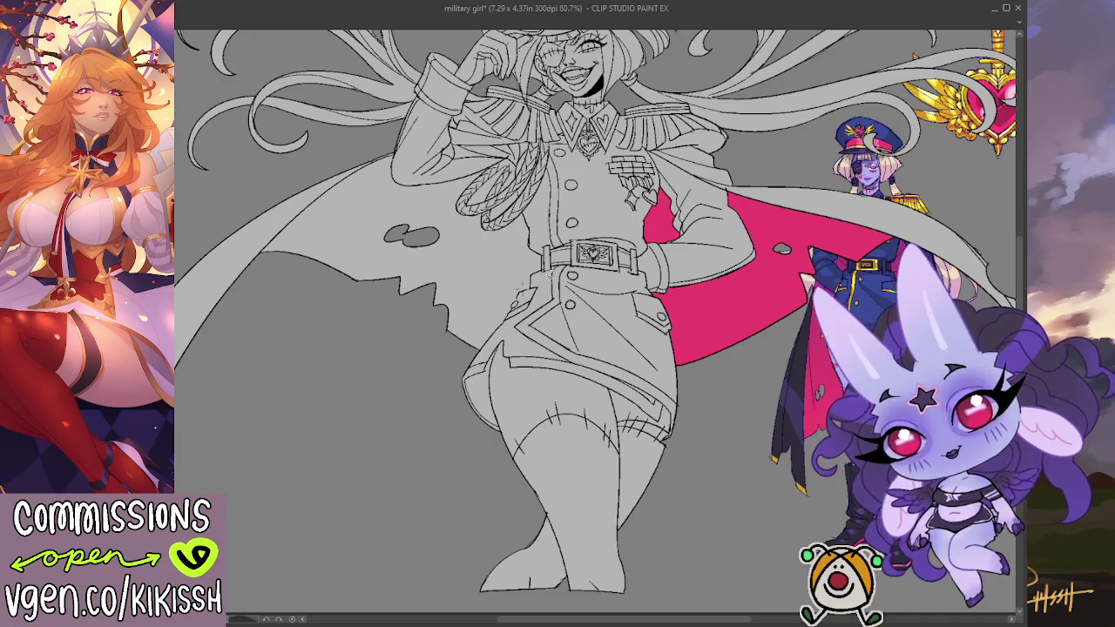
scroll(378, 150, up, 1)
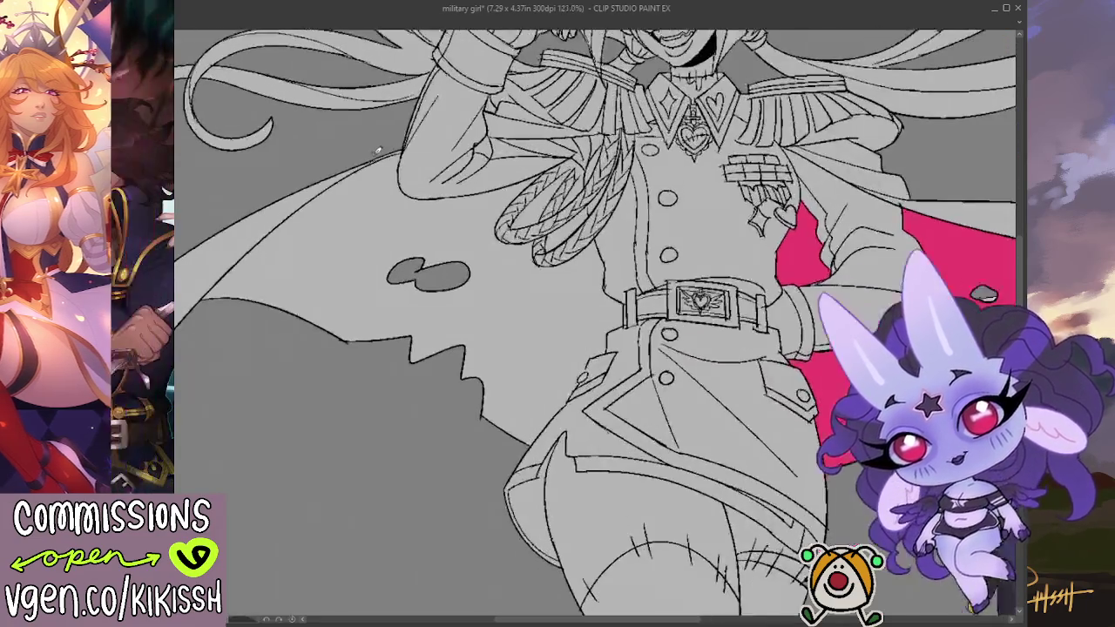
drag(633, 190, 607, 211)
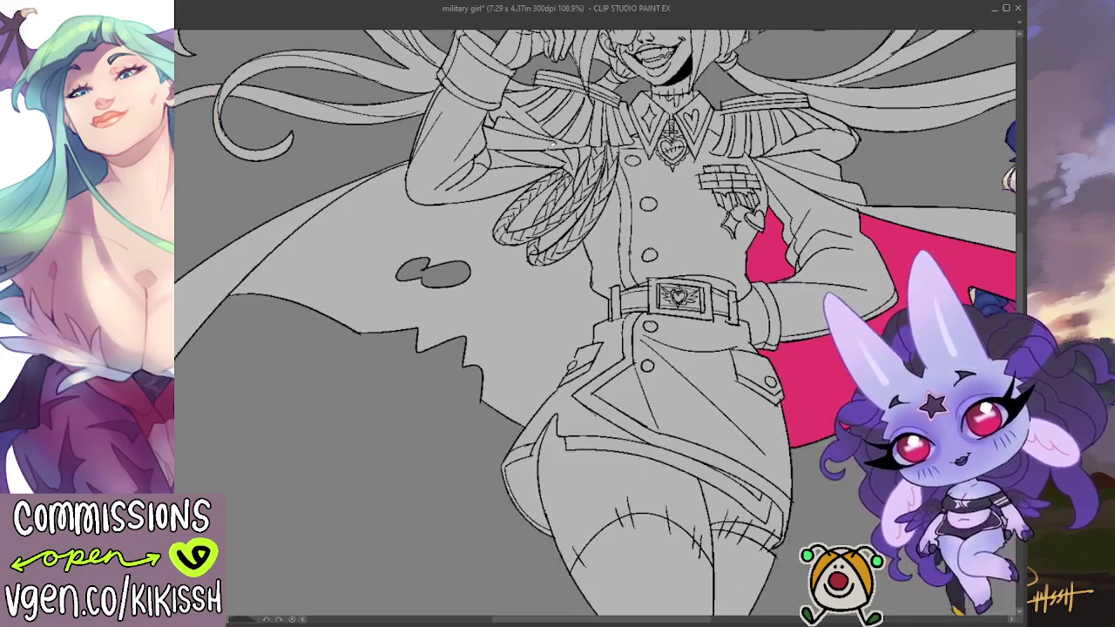
Step: Reframe the whole figure and start painting pink inside the rope coil
scroll(585, 122, down, 5)
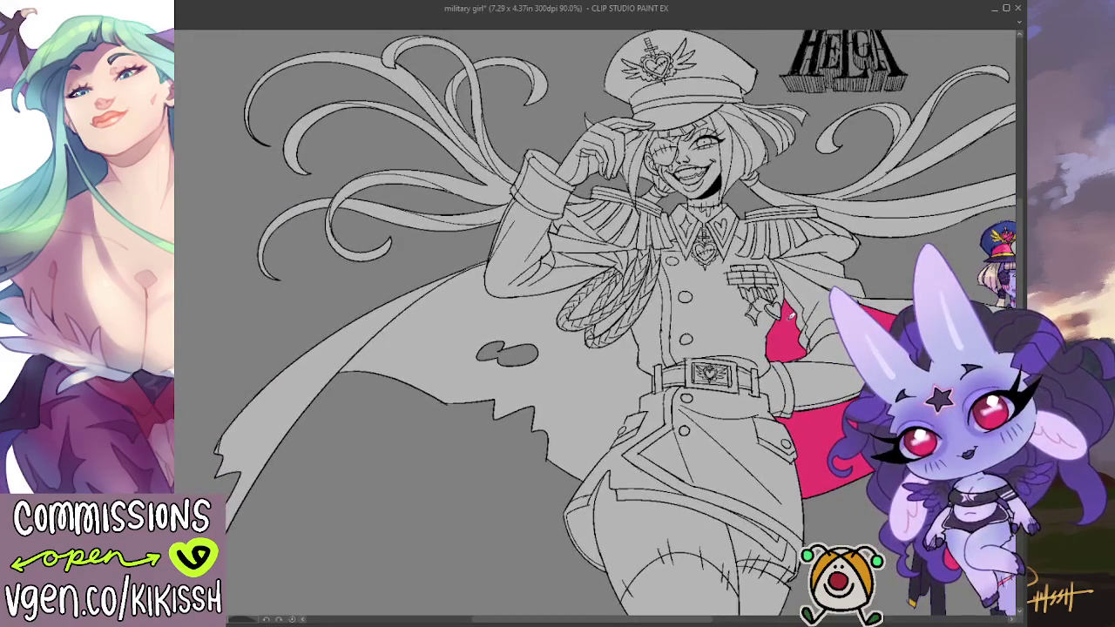
drag(763, 312, 756, 330)
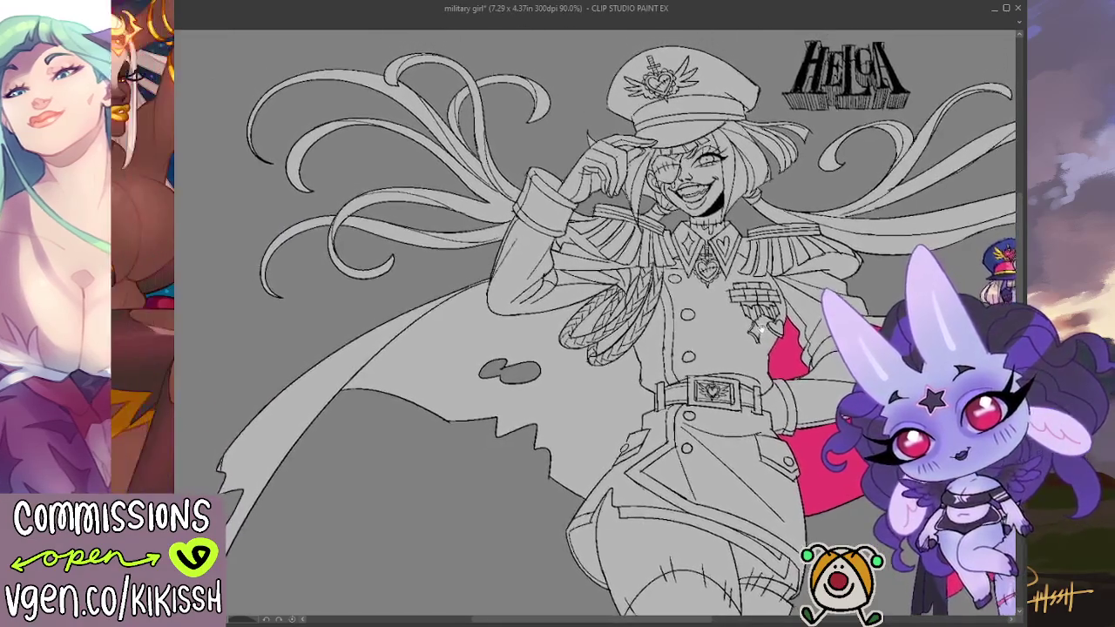
scroll(756, 329, up, 2)
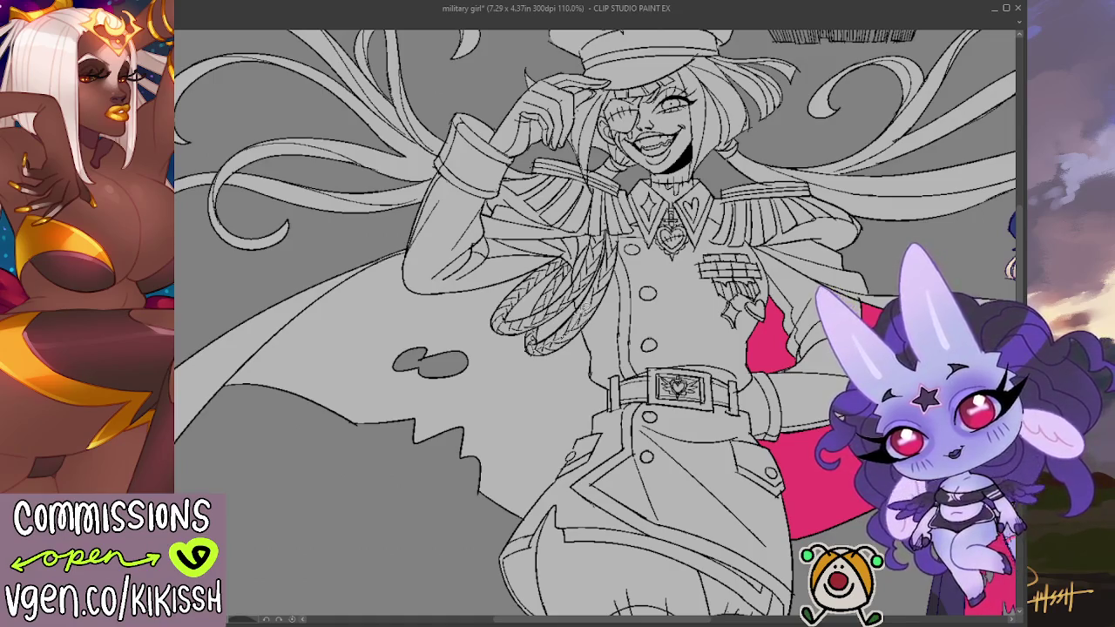
drag(575, 303, 540, 335)
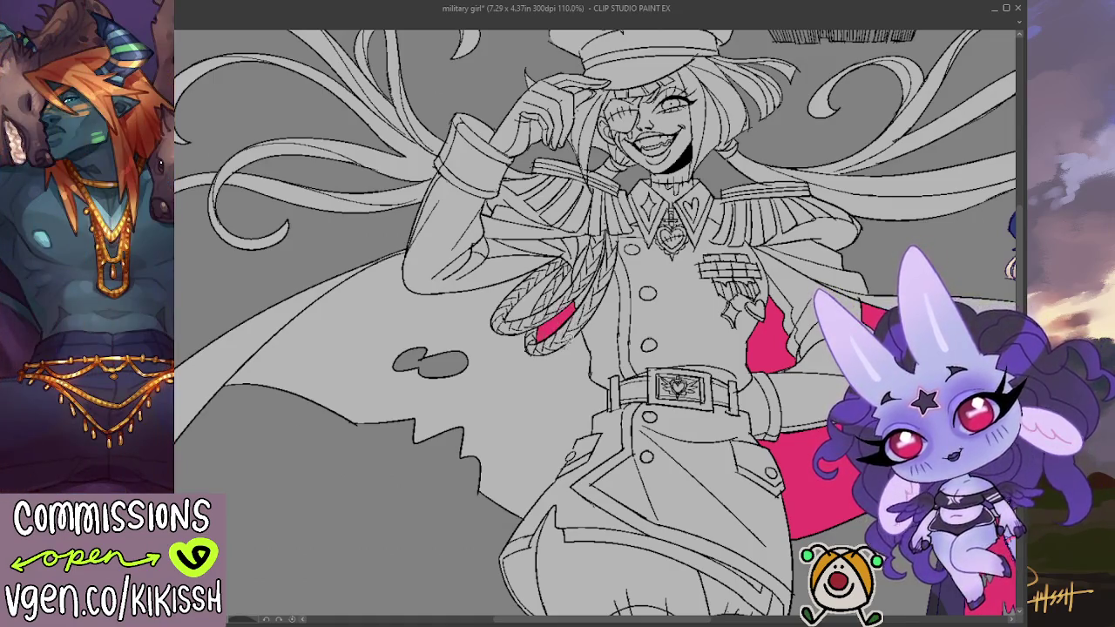
Step: Finish the pink inside the rope coil and sketch boundary lines across the left cape
drag(571, 261, 545, 318)
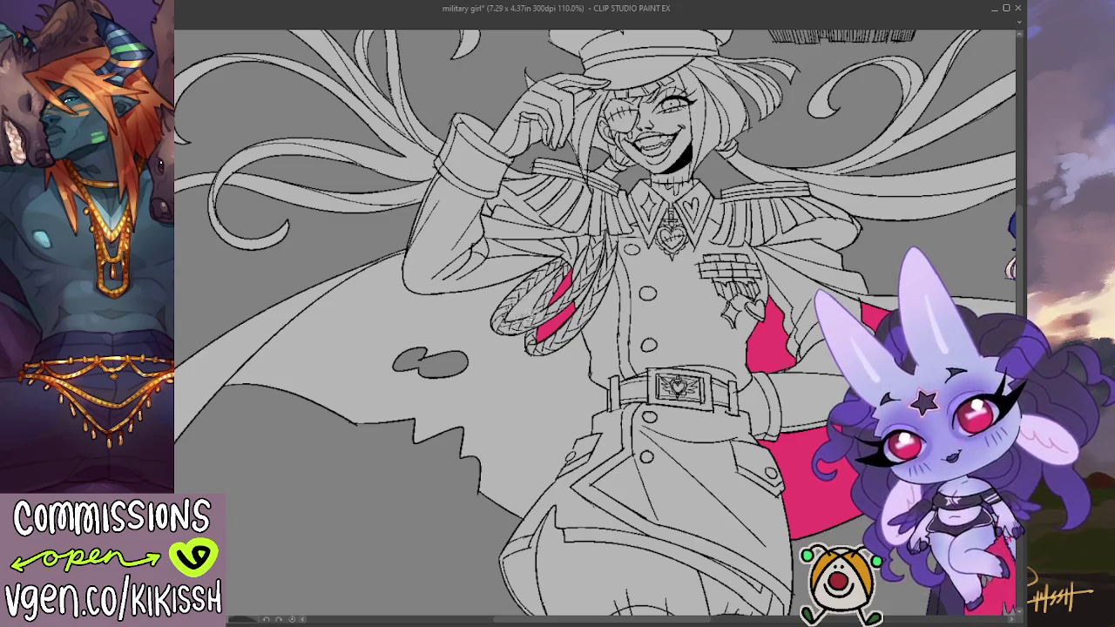
mouse_move(558, 279)
mouse_down()
mouse_move(527, 326)
mouse_move(527, 264)
mouse_up()
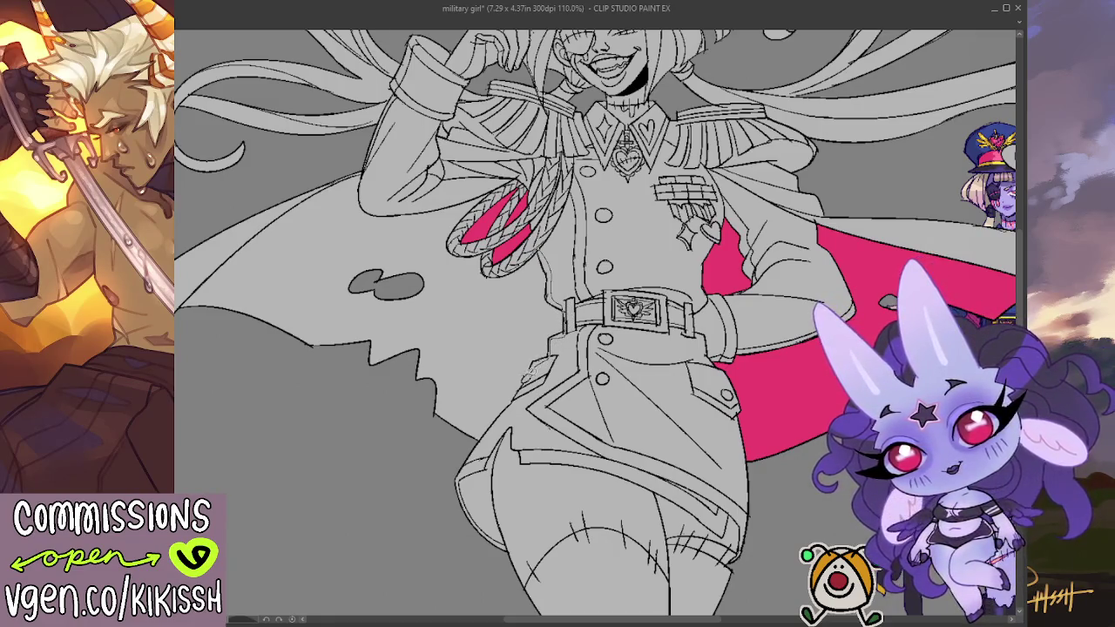
drag(466, 458, 179, 344)
drag(179, 252, 366, 179)
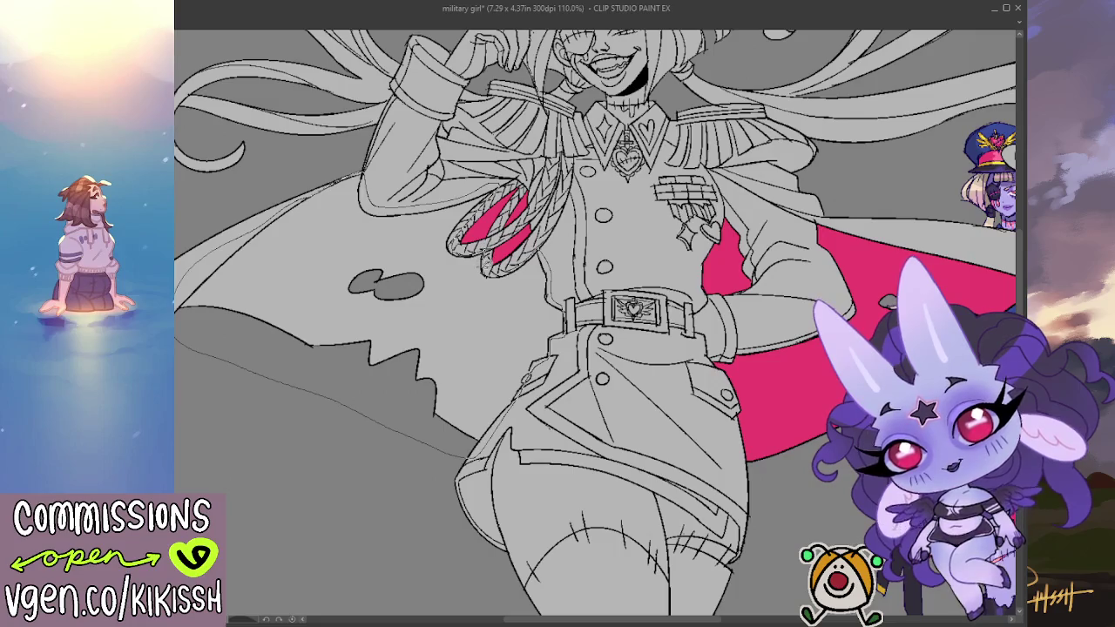
Step: Remove the stray lines, redraw the cape's closing edge, and bucket-fill the left cape pink
key(Delete)
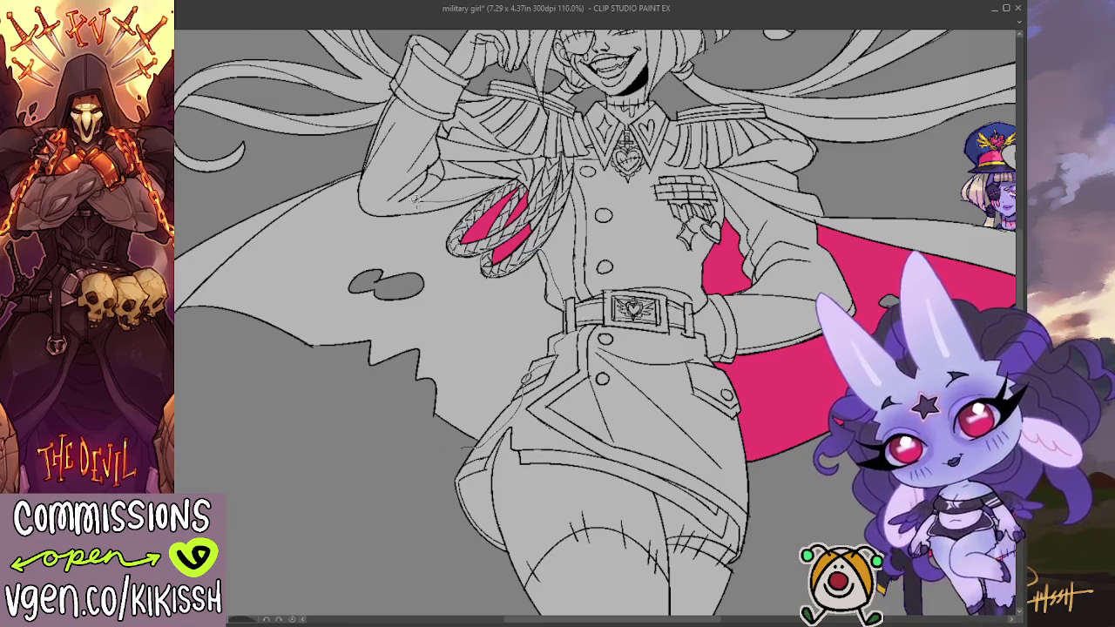
mouse_move(352, 172)
mouse_down()
mouse_move(291, 199)
mouse_move(178, 292)
mouse_up()
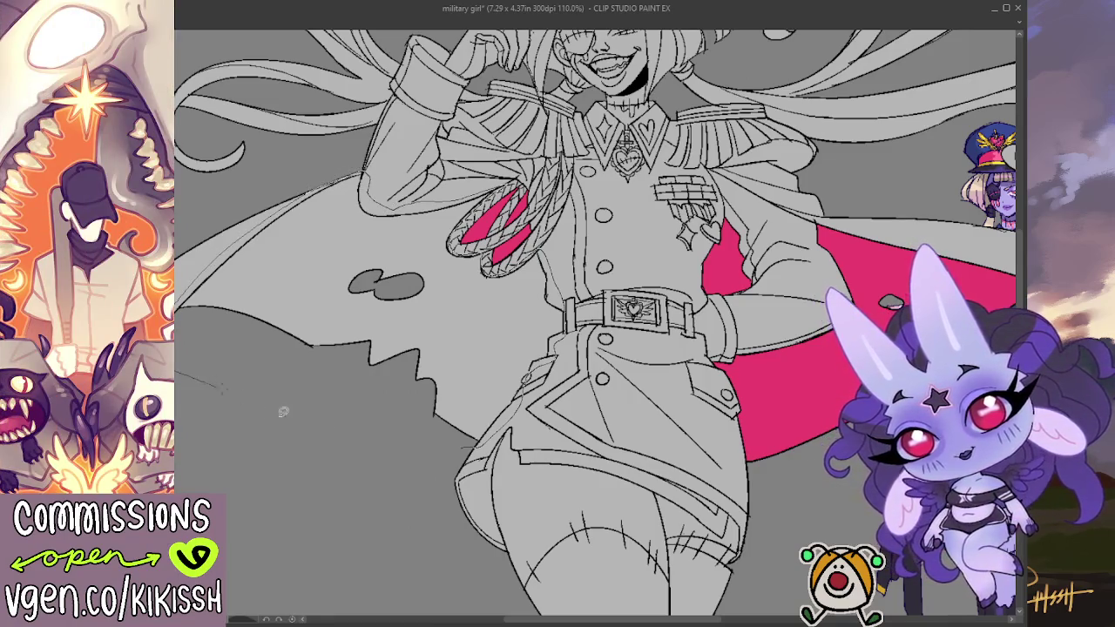
click(392, 366)
scroll(541, 332, up, 2)
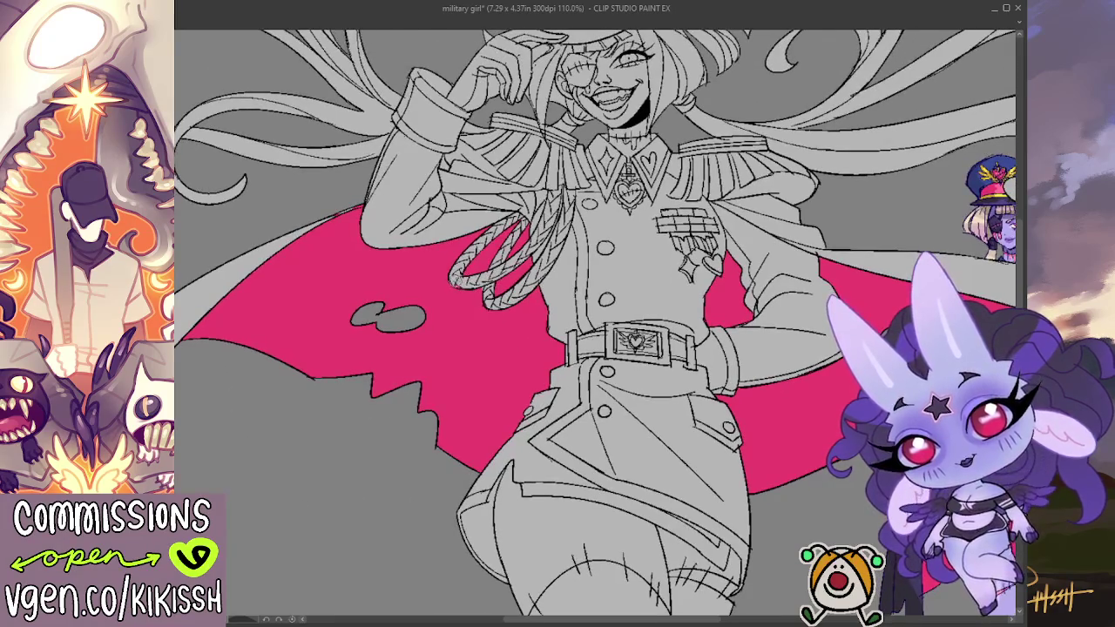
drag(492, 277, 479, 315)
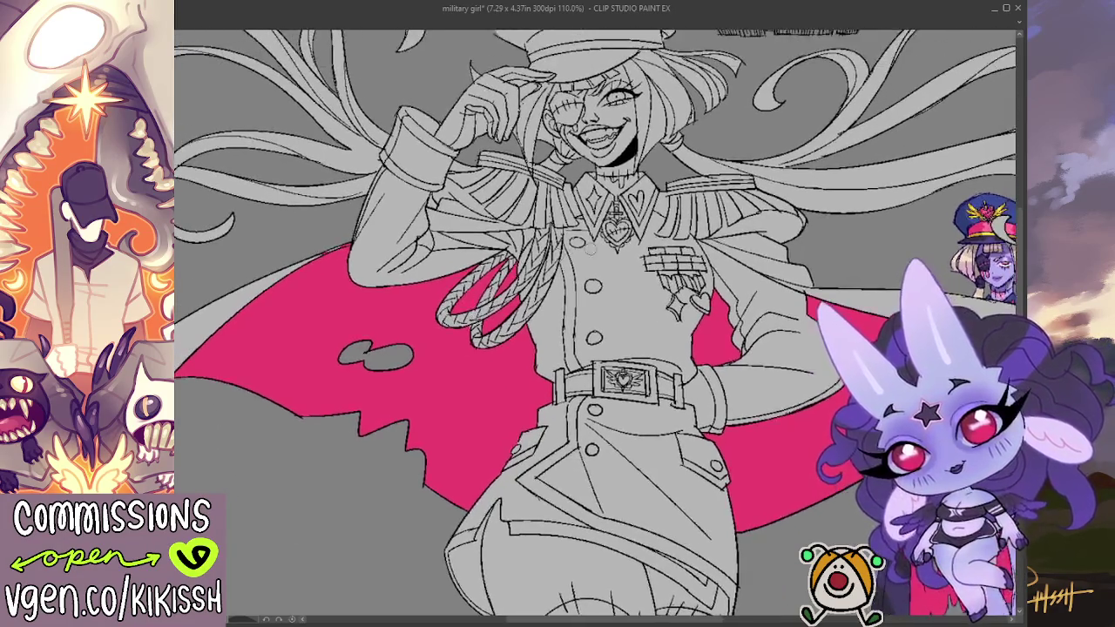
drag(690, 229, 679, 348)
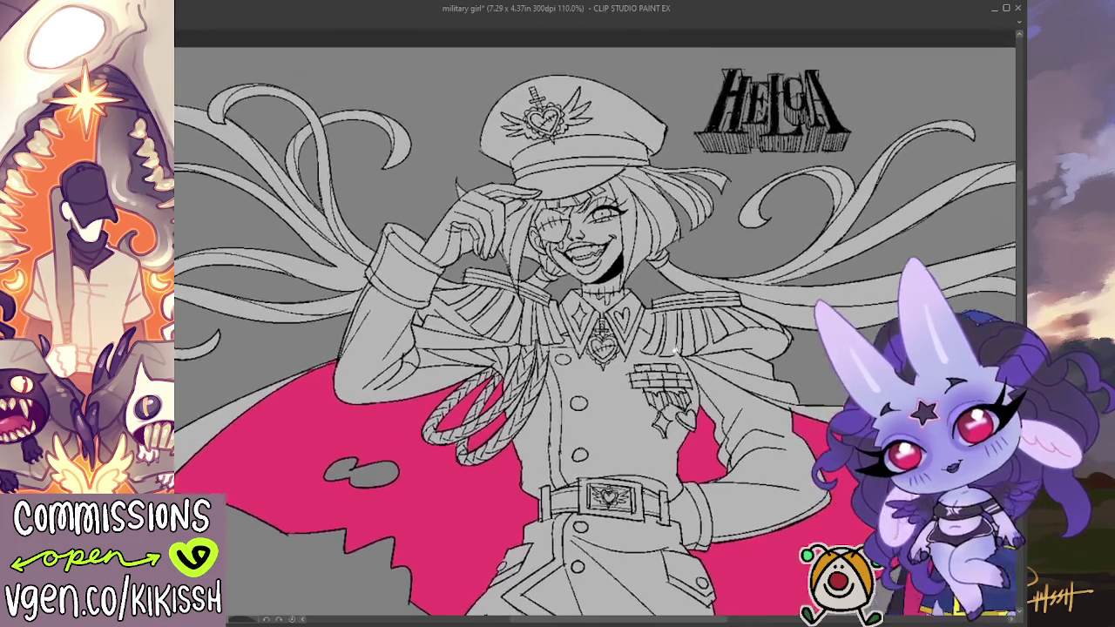
mouse_move(515, 157)
mouse_down()
mouse_move(513, 171)
mouse_move(646, 158)
mouse_move(601, 128)
mouse_move(552, 134)
mouse_up()
key(ctrl+z)
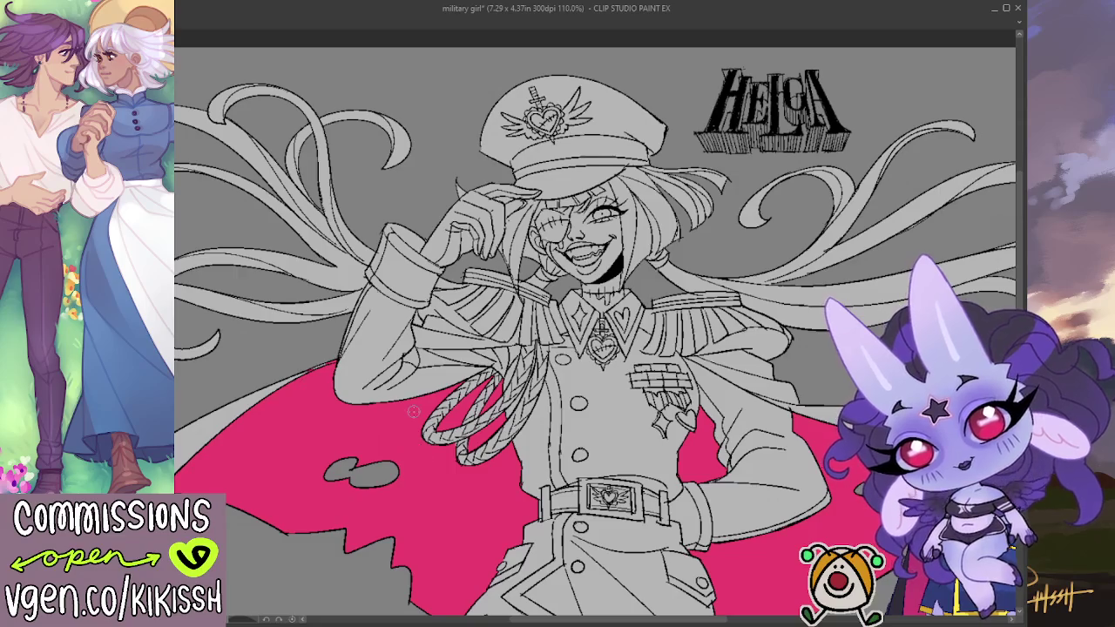
drag(413, 411, 404, 372)
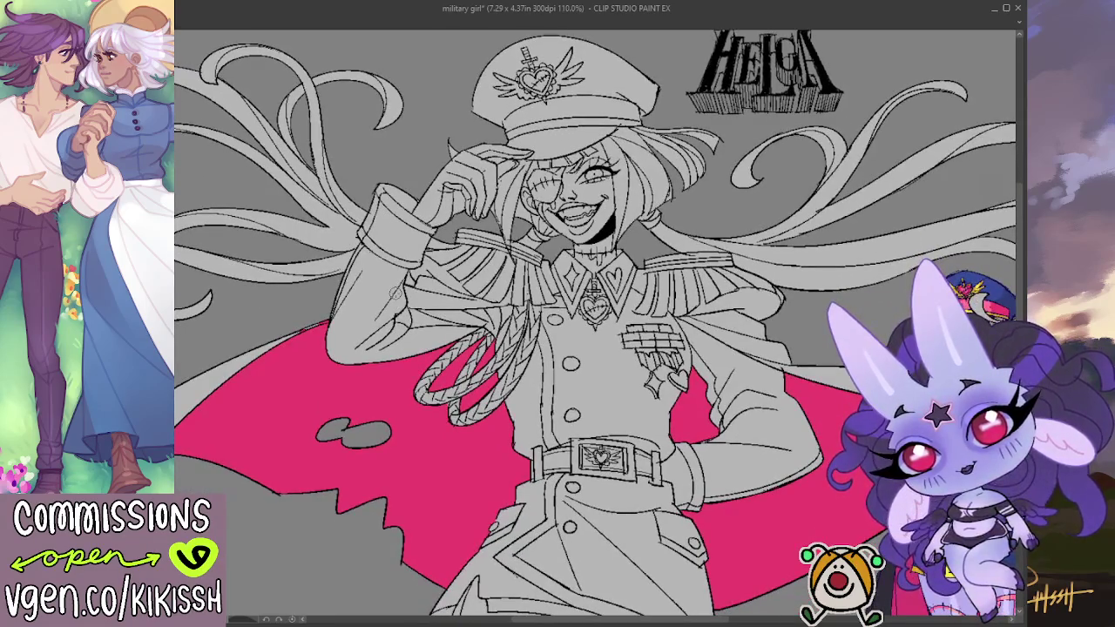
scroll(383, 477, down, 1)
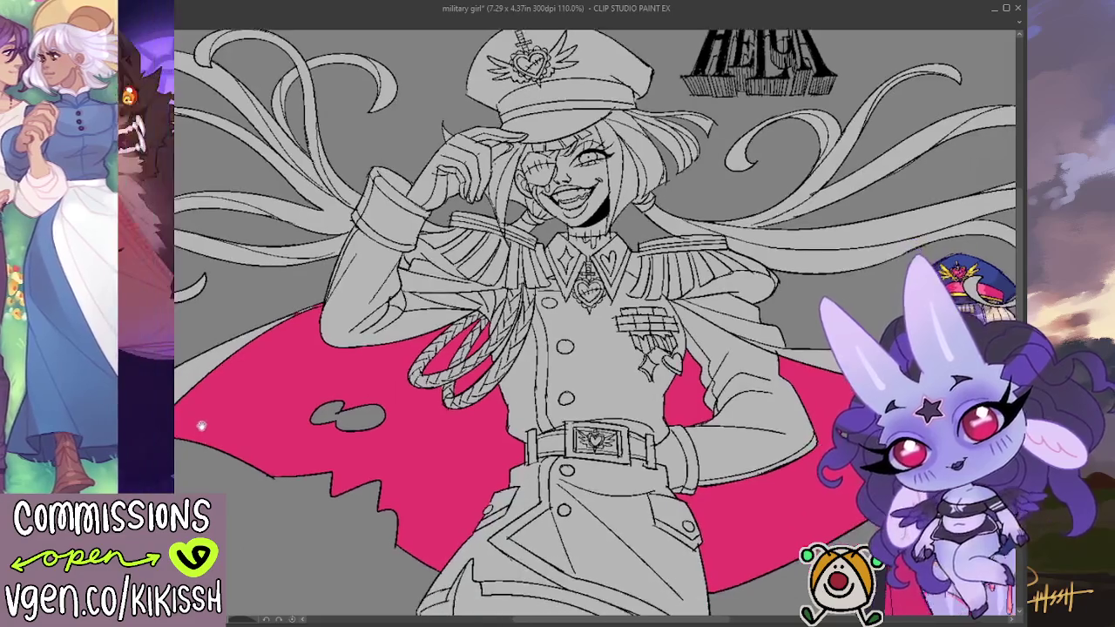
scroll(383, 477, down, 1)
mouse_move(563, 448)
mouse_down()
mouse_move(564, 308)
mouse_move(575, 354)
mouse_up()
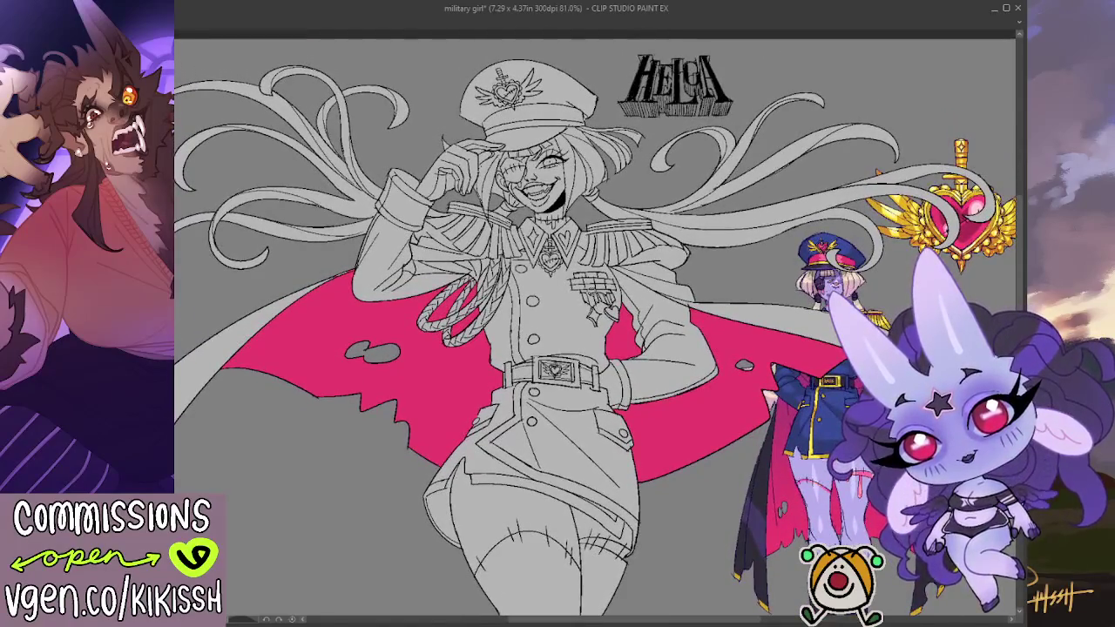
scroll(591, 292, up, 1)
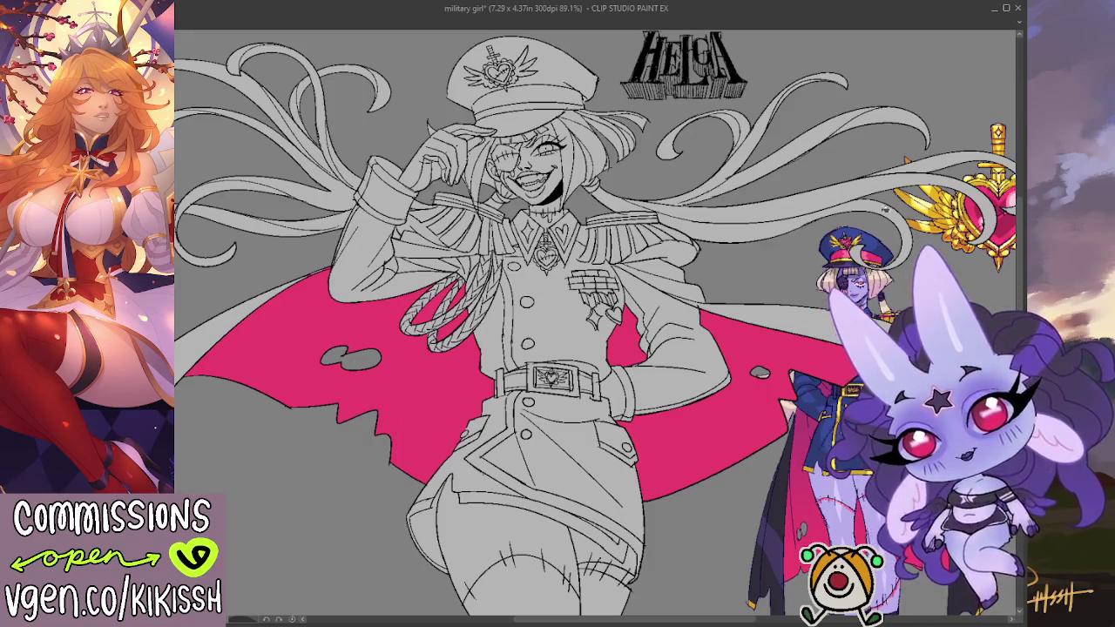
click(545, 98)
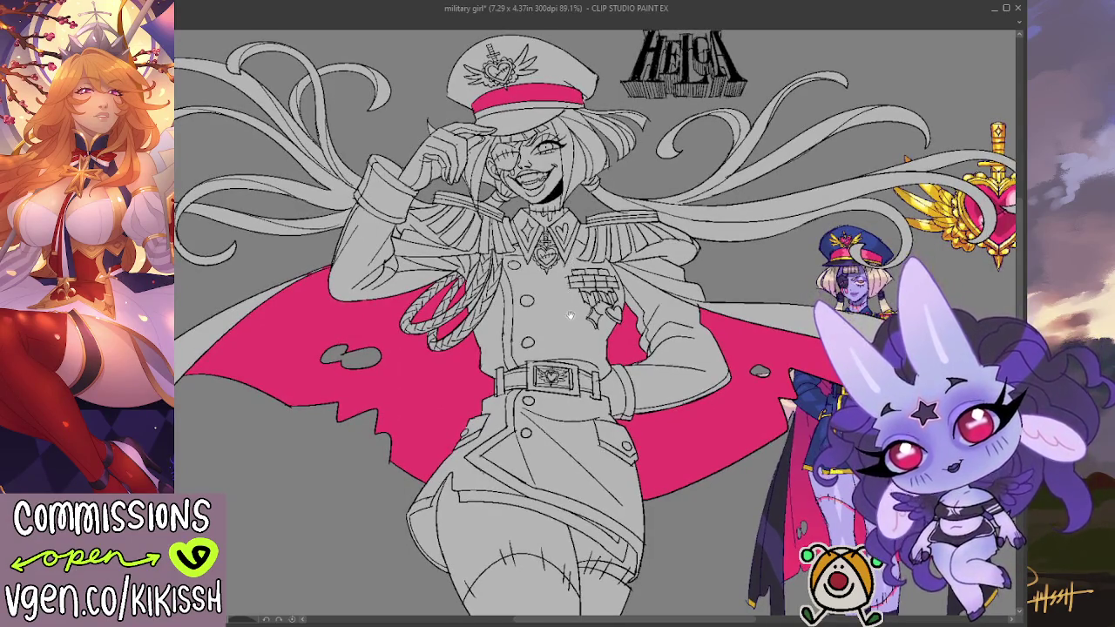
Step: Fill the small chest heart and the belt buckle's centre with red
drag(568, 311, 559, 279)
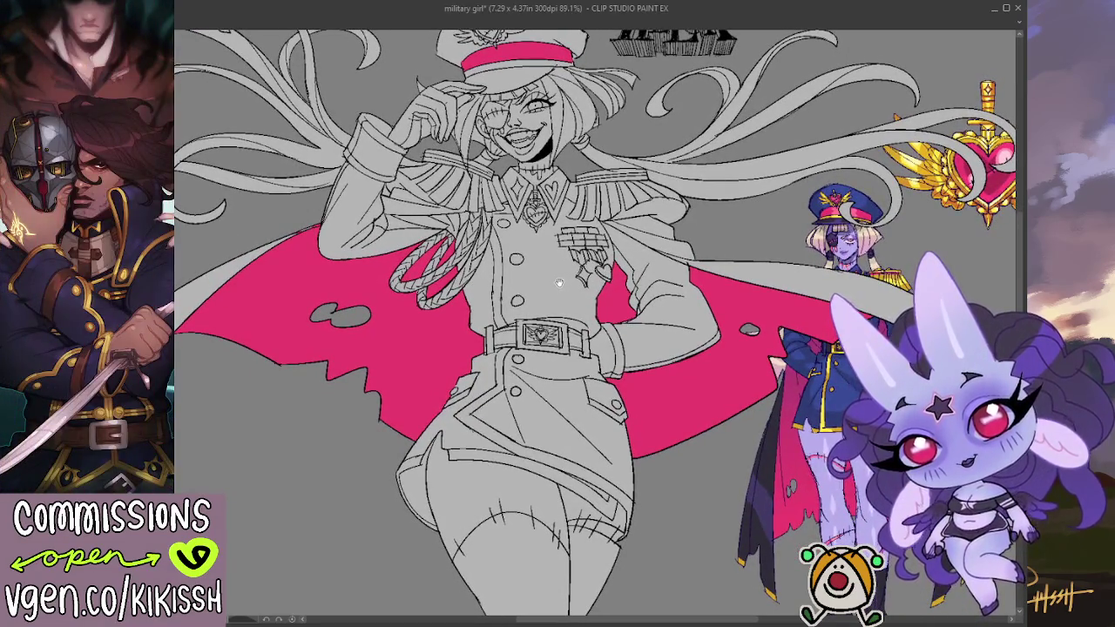
click(536, 214)
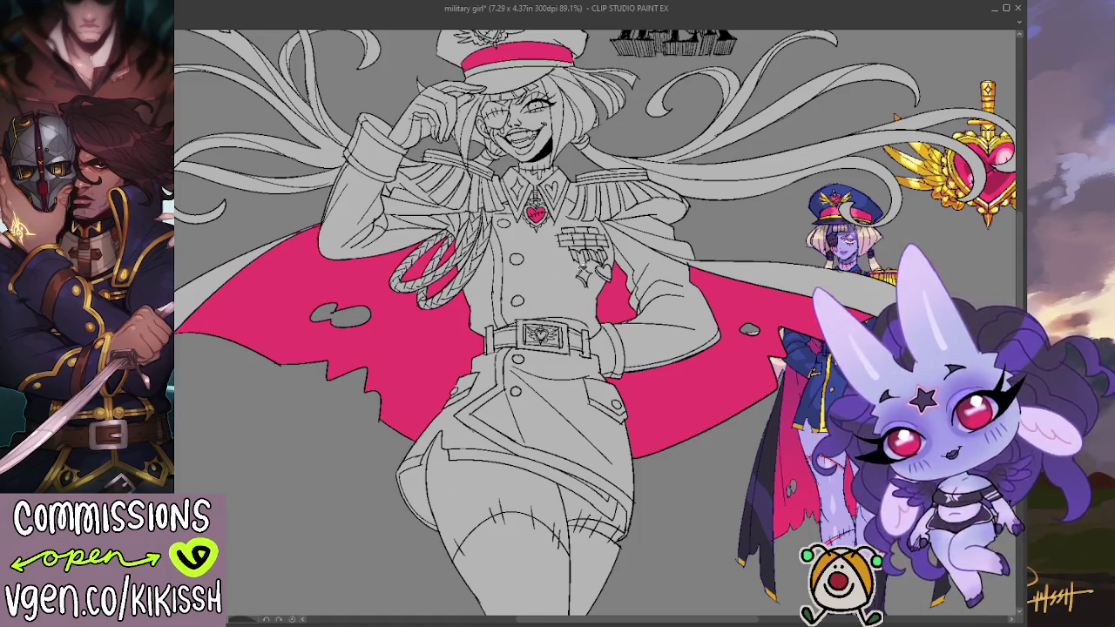
drag(582, 272, 575, 264)
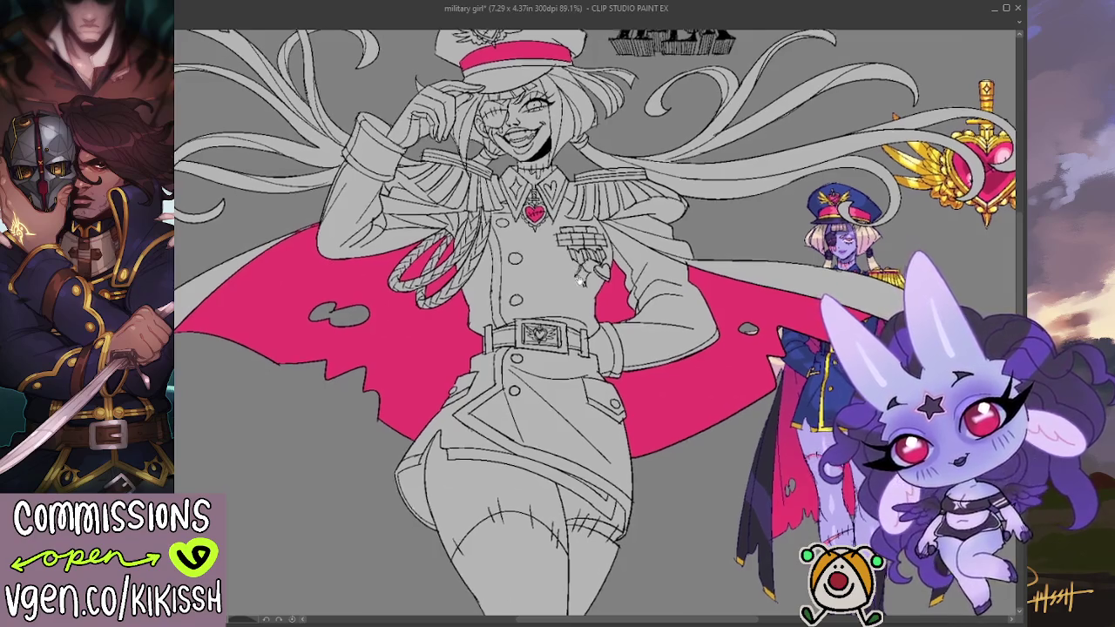
click(538, 317)
drag(568, 321, 560, 298)
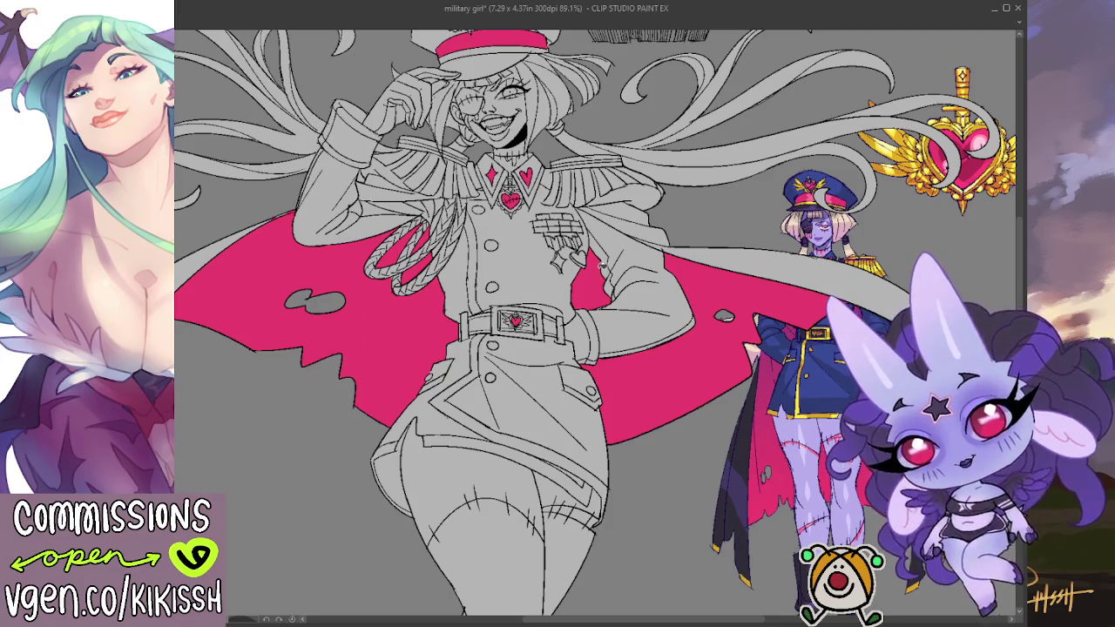
Step: Paint pink along both shoulder epaulette stripes
drag(562, 174, 628, 171)
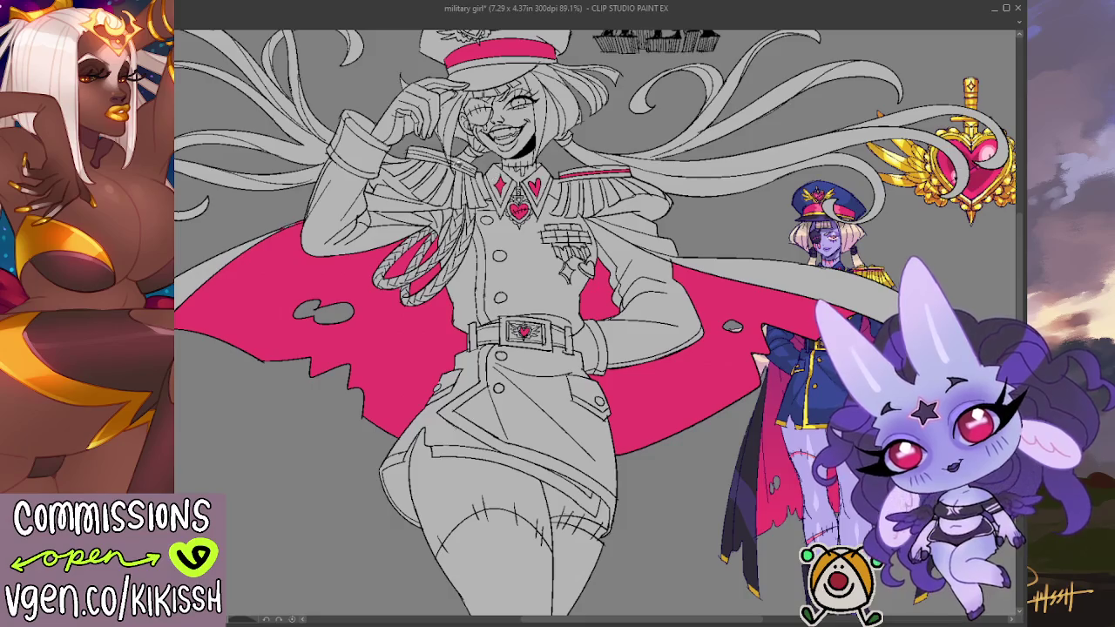
drag(442, 157, 408, 153)
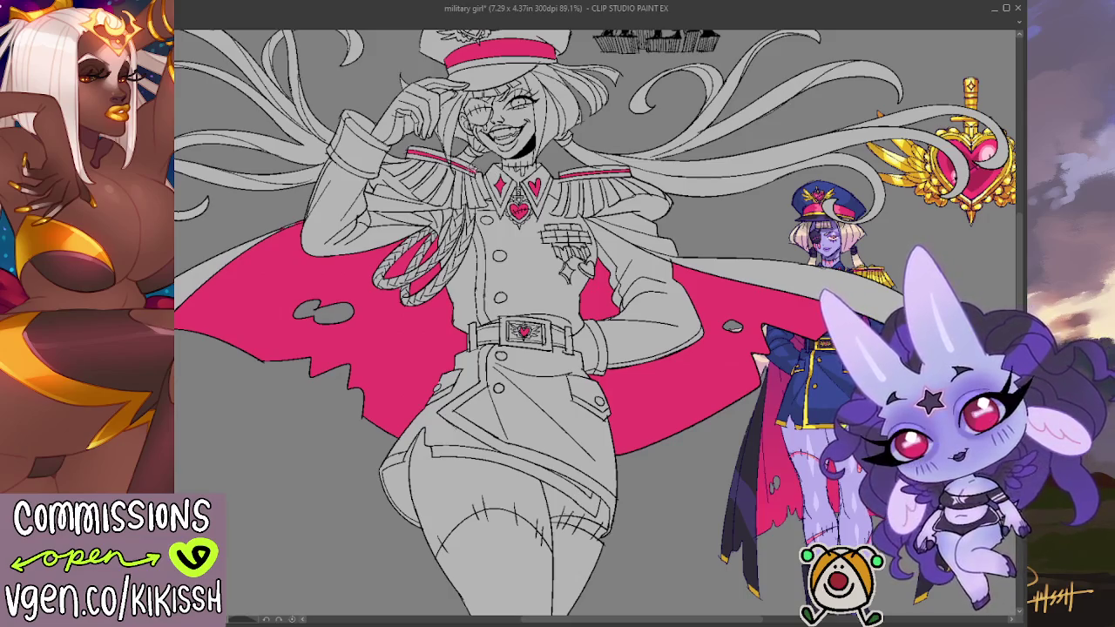
drag(536, 202, 566, 206)
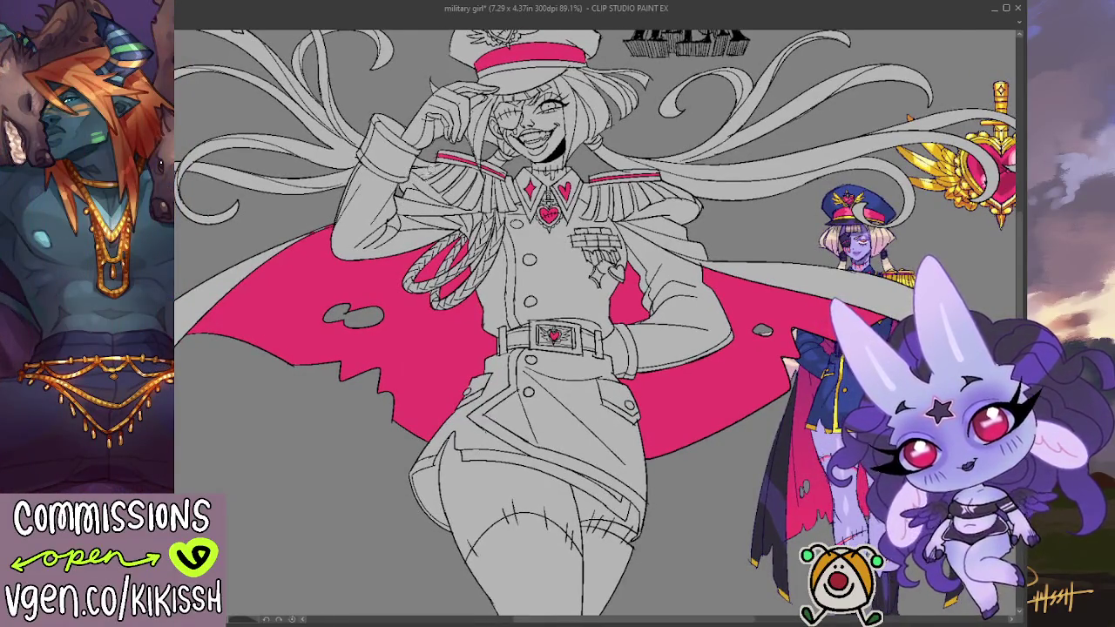
drag(440, 212, 424, 199)
scroll(426, 174, down, 1)
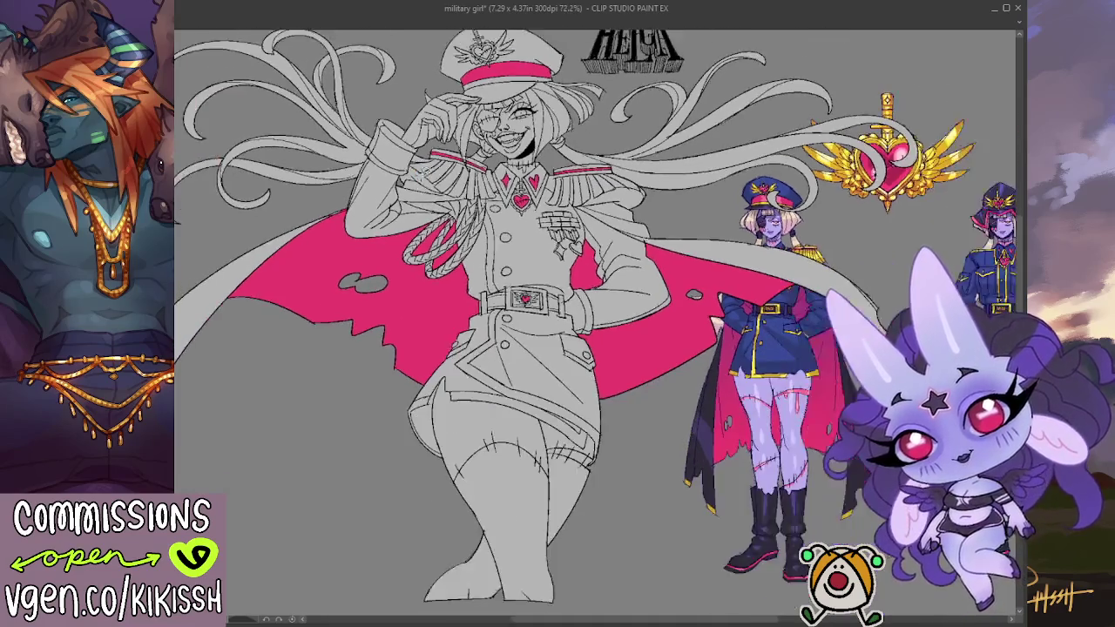
Step: Zoom out, recentre on the cape, and sketch a guide line for its dark edge
scroll(444, 185, down, 1)
scroll(451, 187, down, 1)
scroll(607, 280, up, 1)
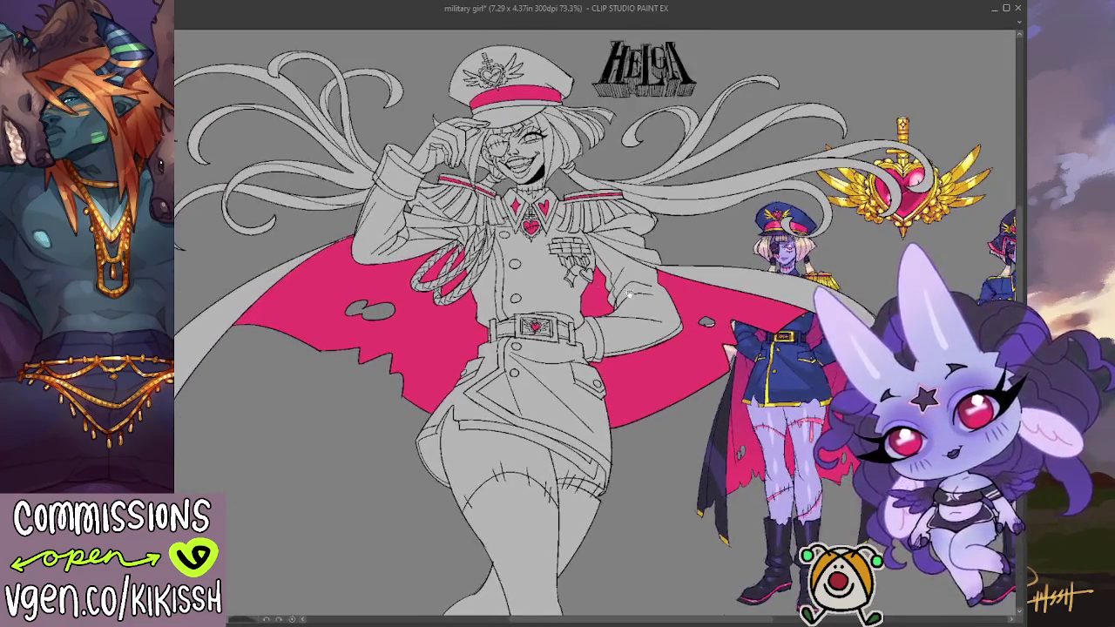
drag(609, 283, 529, 263)
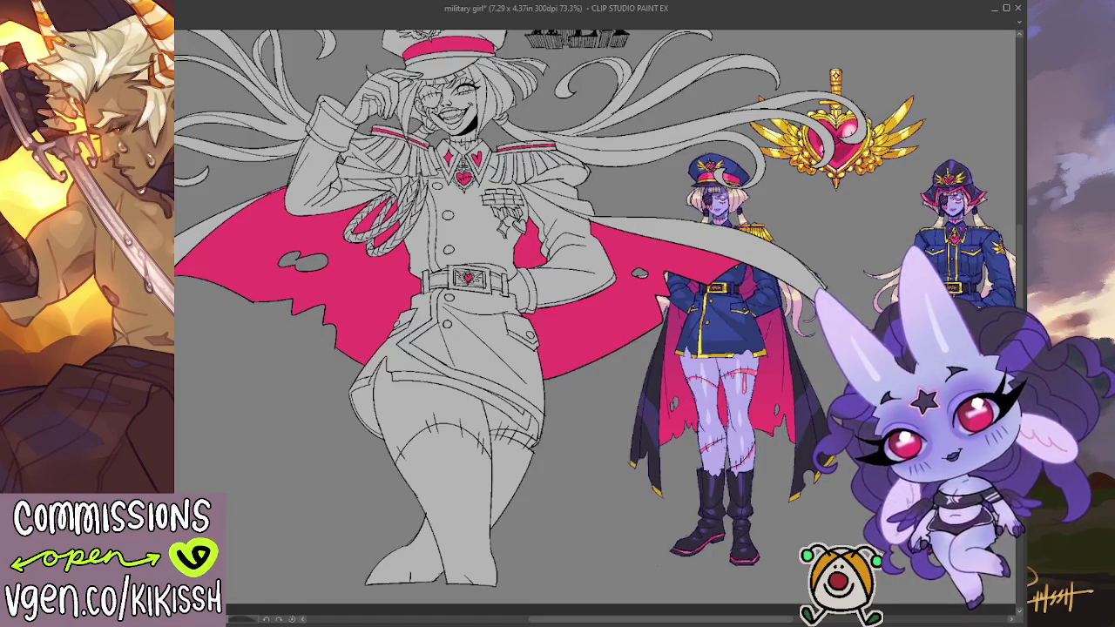
drag(288, 403, 501, 313)
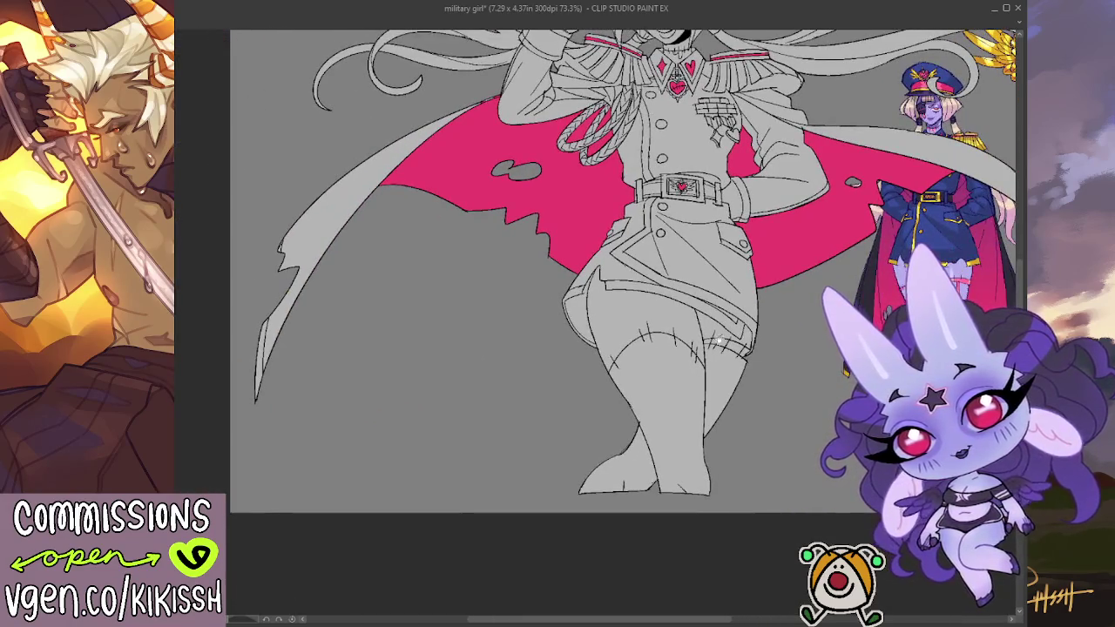
mouse_move(369, 302)
mouse_down()
mouse_move(503, 151)
mouse_move(301, 261)
mouse_move(280, 362)
mouse_up()
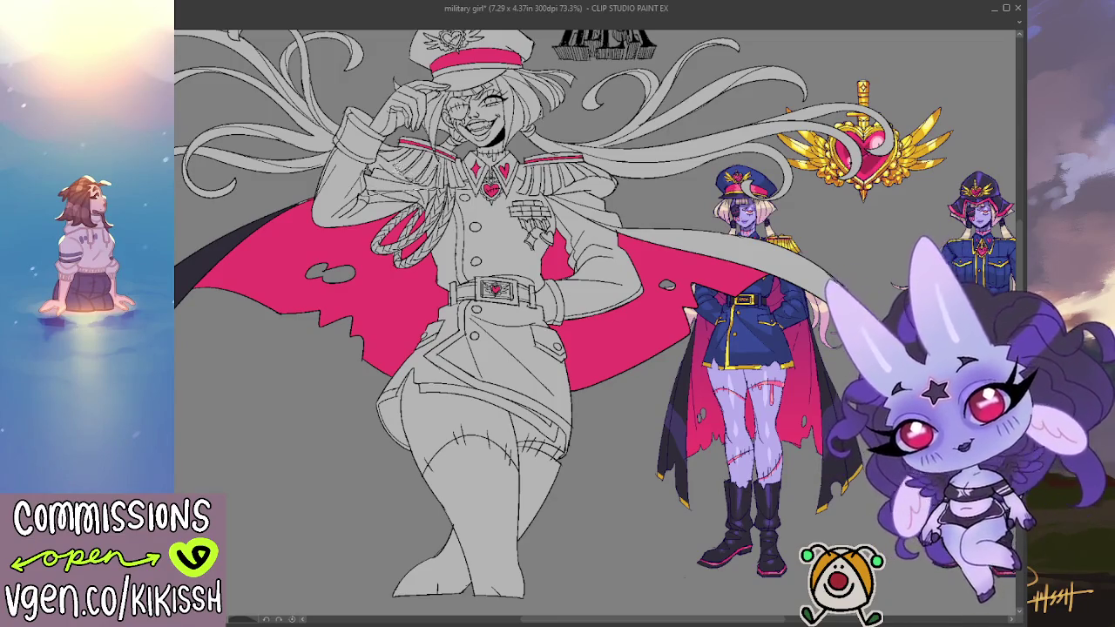
Step: Paint dark lining under the raised sleeve and fill the upper cape band dark
drag(366, 170, 431, 183)
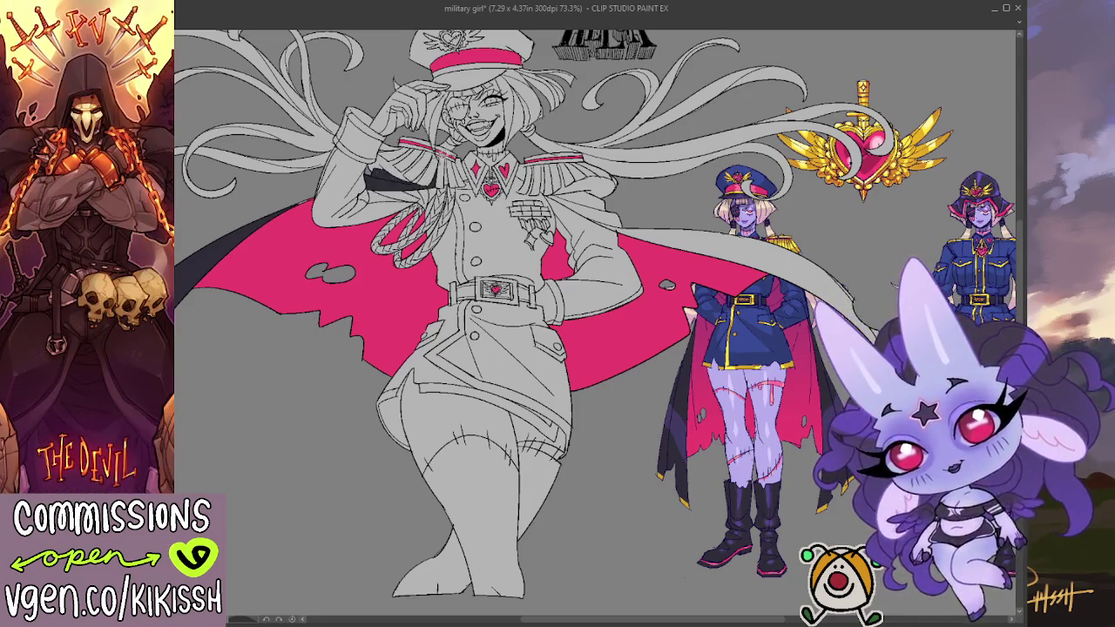
scroll(435, 166, right, 3)
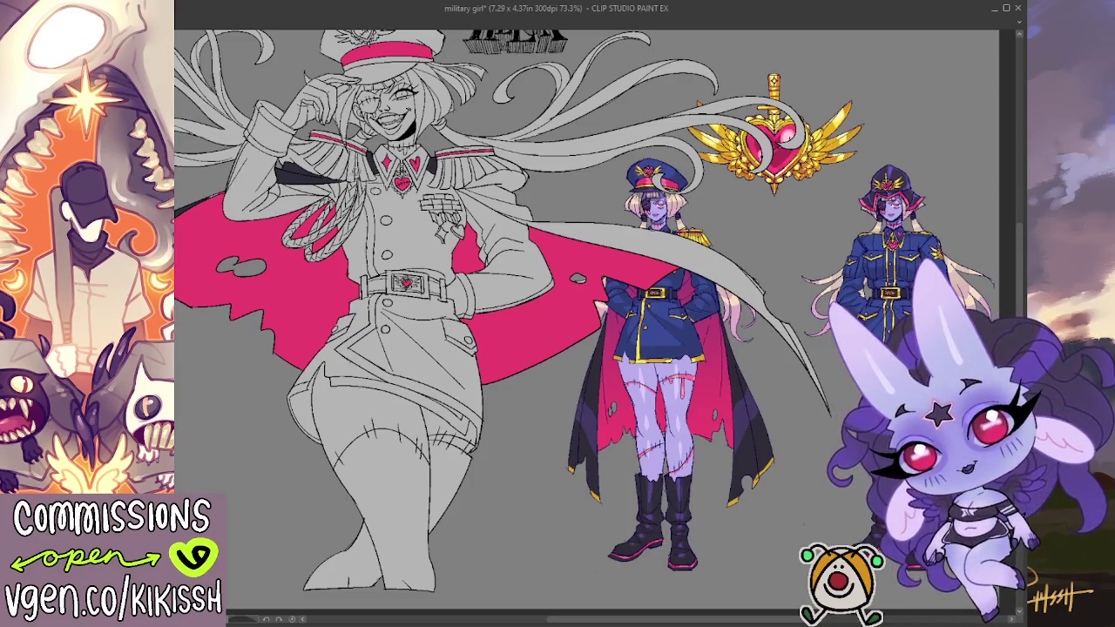
drag(397, 186, 375, 196)
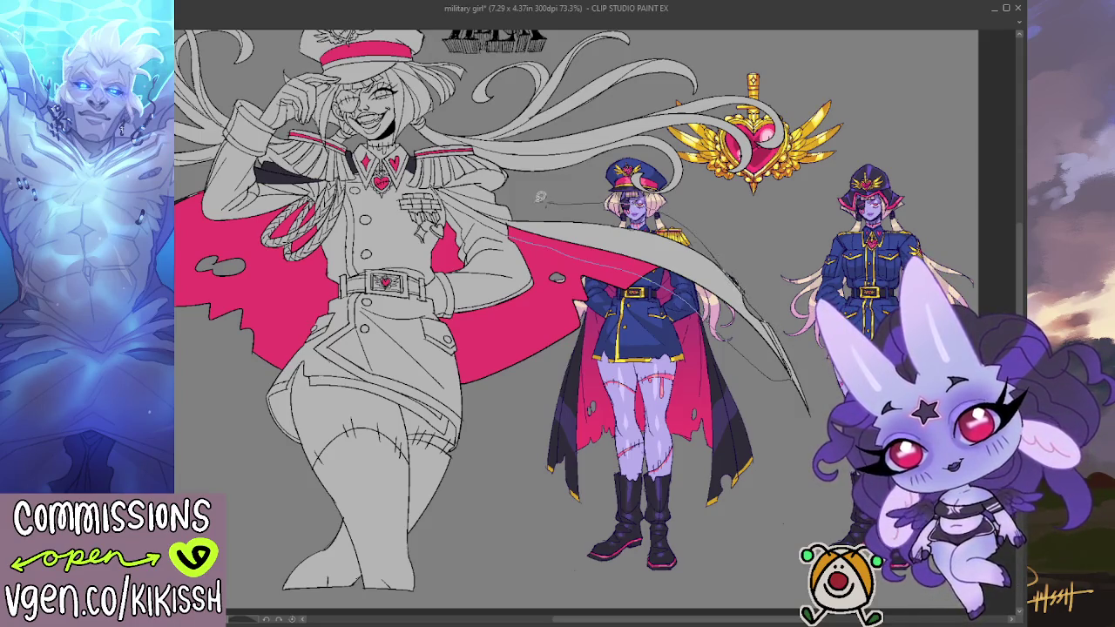
click(484, 188)
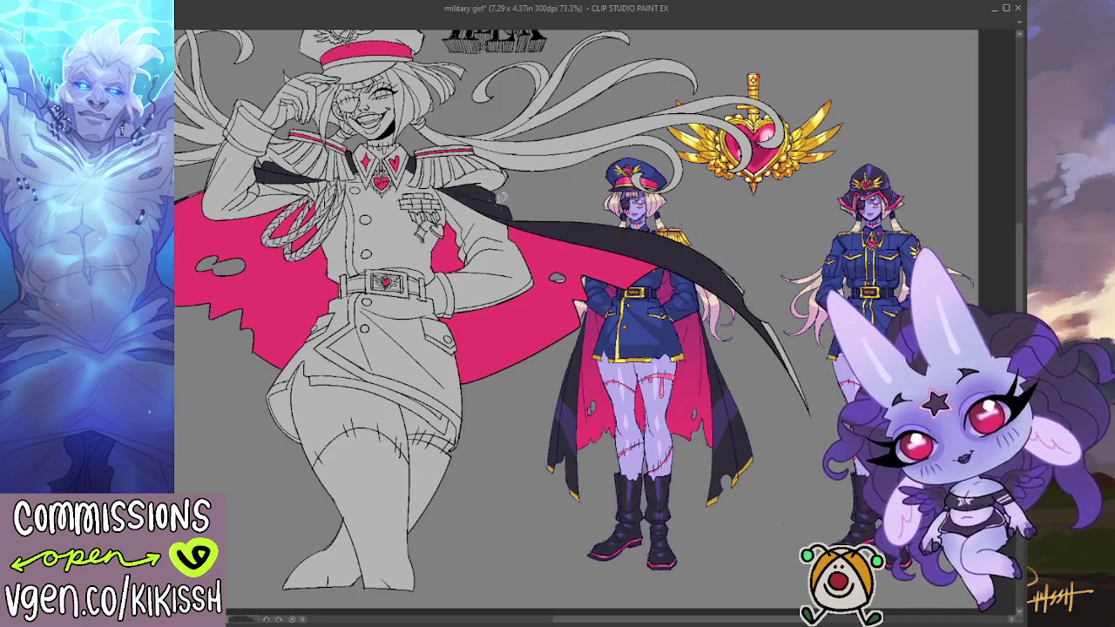
Step: Pan to recentre and adjust the framing of the whole figure
drag(557, 238, 688, 269)
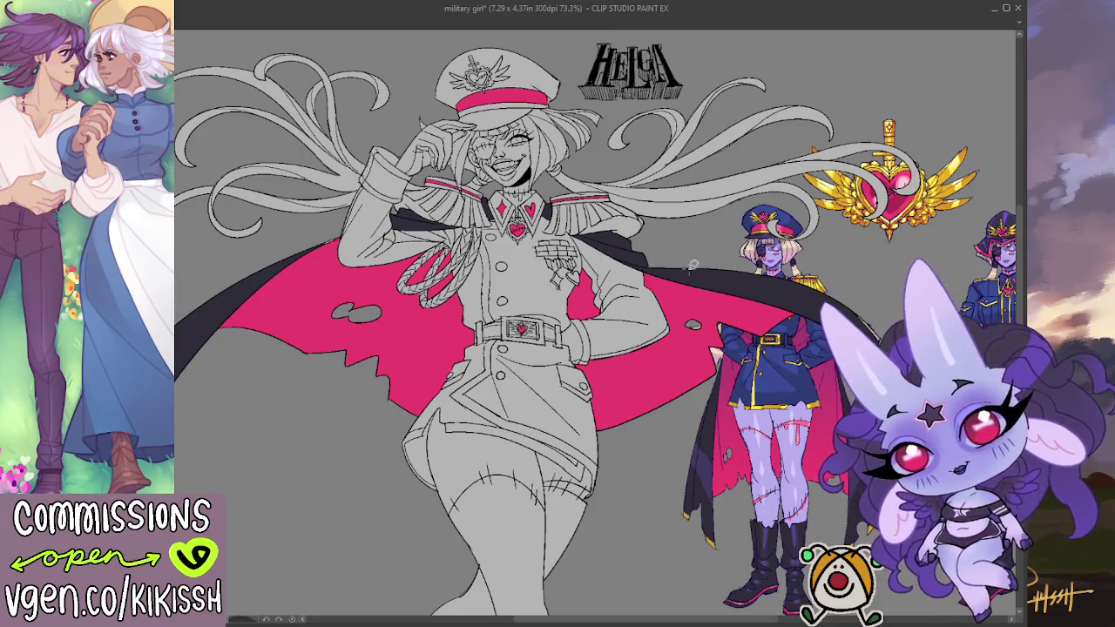
mouse_move(487, 354)
mouse_down()
mouse_move(480, 312)
mouse_move(476, 329)
mouse_up()
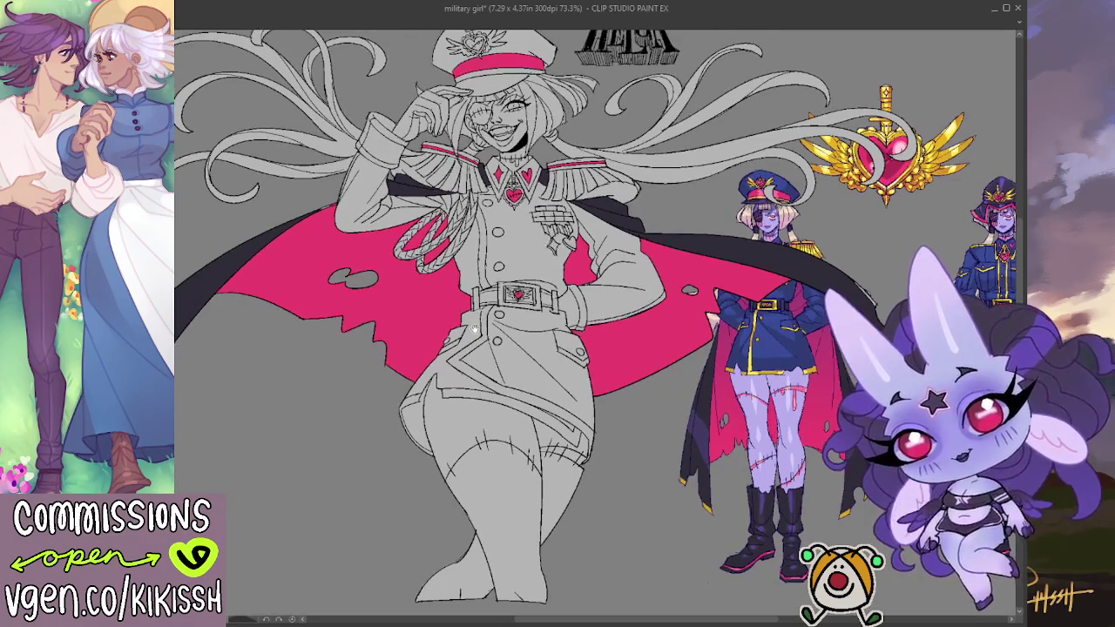
drag(475, 329, 476, 355)
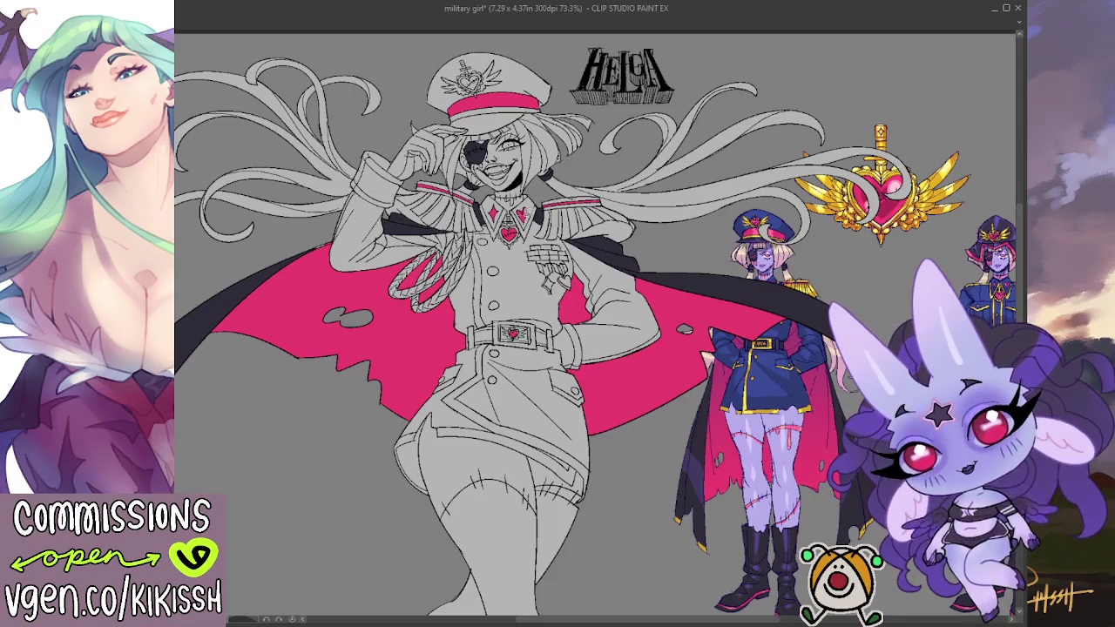
drag(613, 324, 610, 310)
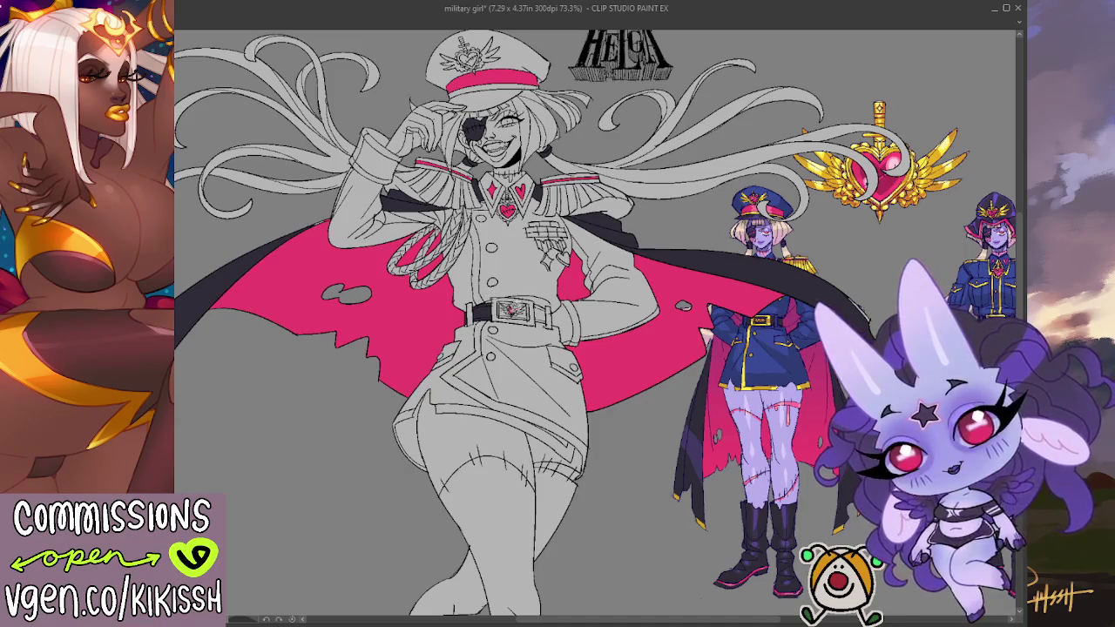
Step: Zoom in on the waist and brush black over the belt strap and buckle
drag(547, 315, 528, 315)
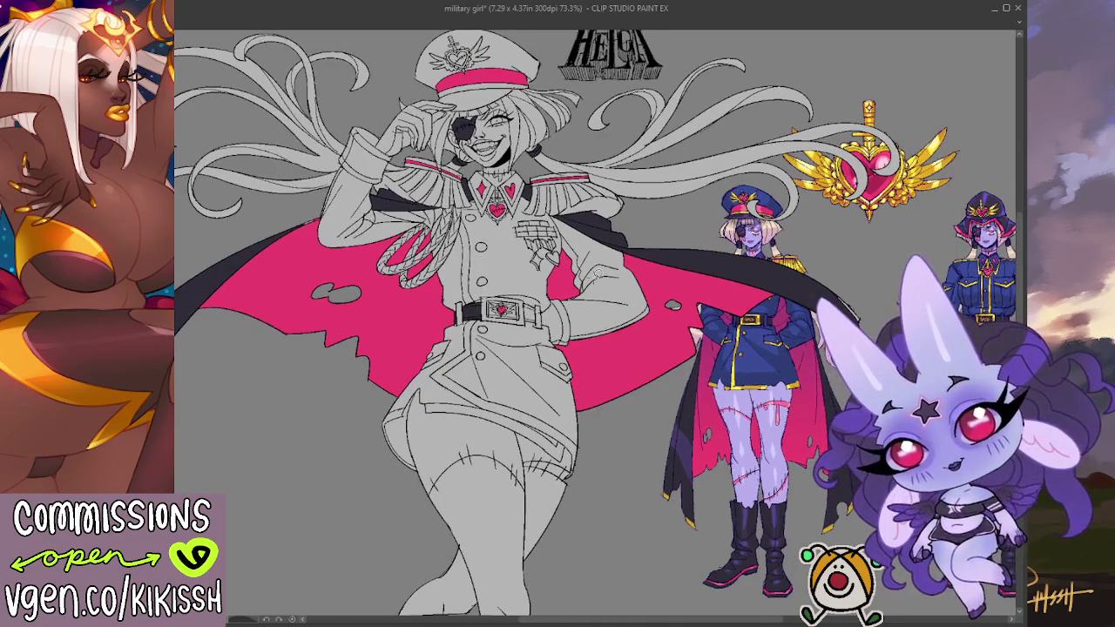
scroll(517, 320, up, 3)
scroll(517, 319, down, 1)
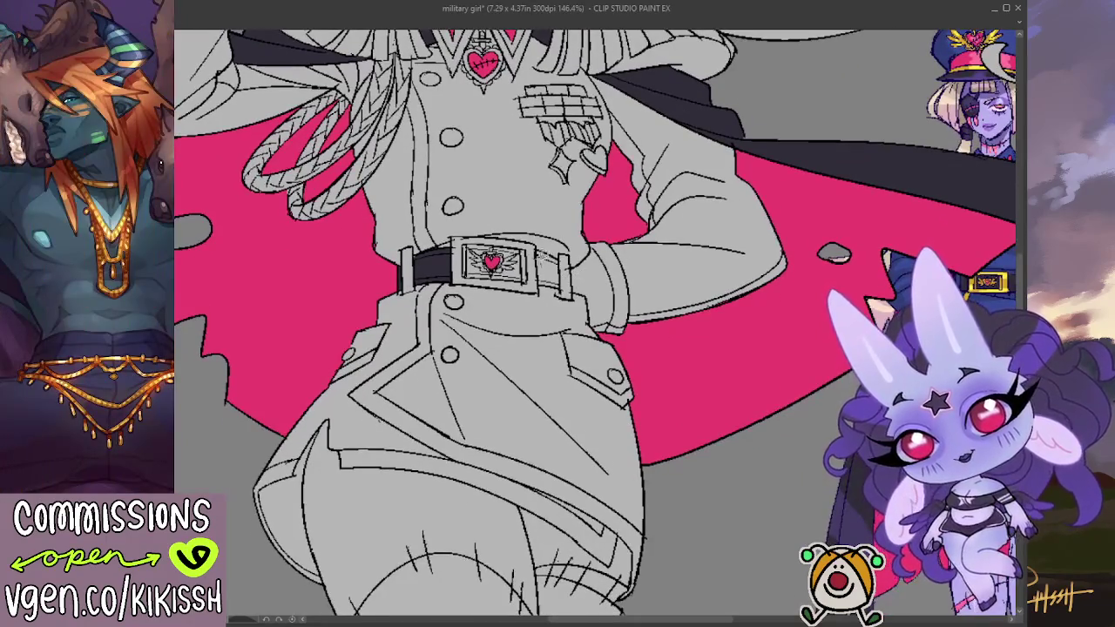
mouse_move(537, 277)
mouse_down()
mouse_move(557, 290)
mouse_move(566, 272)
mouse_move(538, 248)
mouse_up()
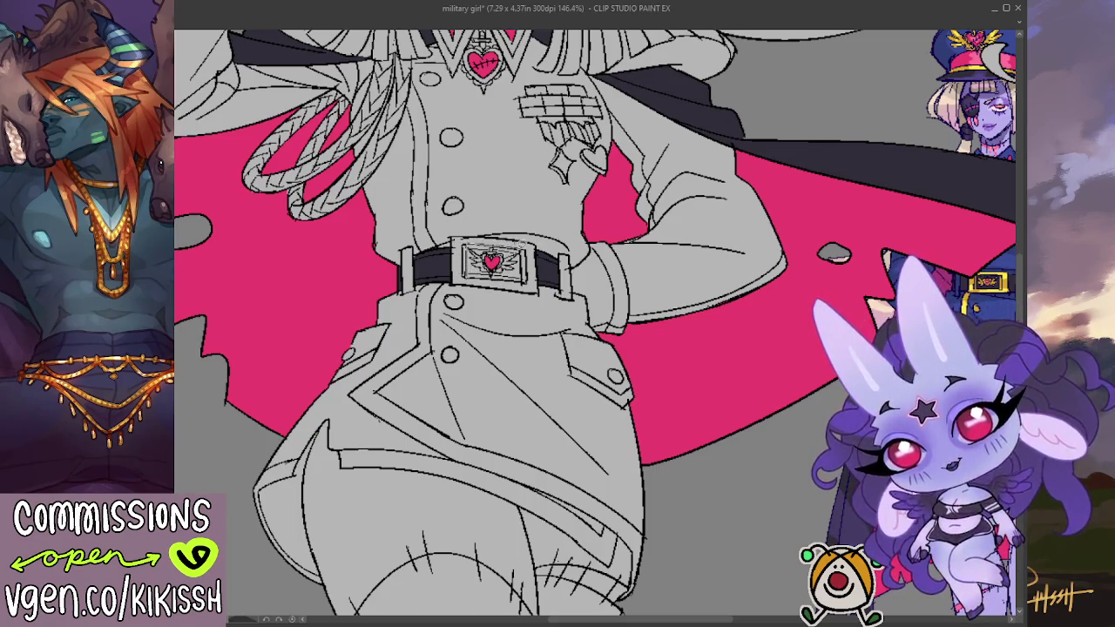
mouse_move(474, 277)
mouse_down()
mouse_move(515, 251)
mouse_move(528, 354)
mouse_move(519, 388)
mouse_move(536, 370)
mouse_move(507, 240)
mouse_move(492, 195)
mouse_move(453, 160)
mouse_move(427, 52)
mouse_up()
mouse_move(434, 135)
mouse_down()
mouse_move(444, 261)
mouse_move(348, 348)
mouse_move(471, 435)
mouse_move(482, 505)
mouse_move(250, 423)
mouse_move(261, 357)
mouse_up()
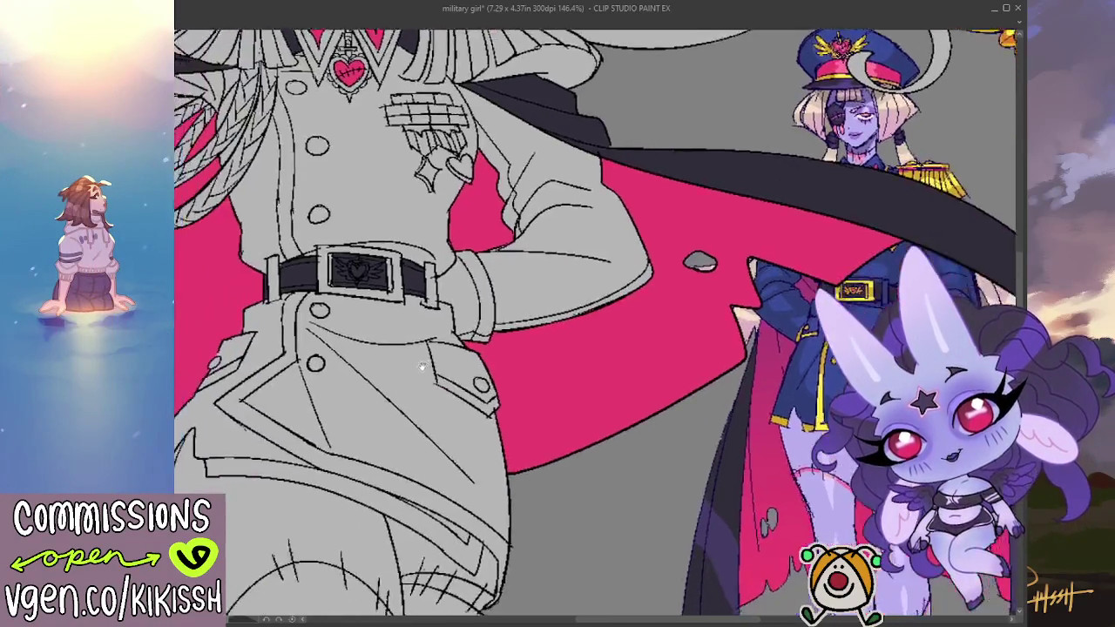
mouse_move(345, 423)
mouse_down()
mouse_move(255, 416)
mouse_move(252, 501)
mouse_move(294, 541)
mouse_move(248, 418)
mouse_up()
Step: Sketch and lasso-fill a yellow trim band along the hip down to the hem, then delete the guides
drag(444, 449, 393, 418)
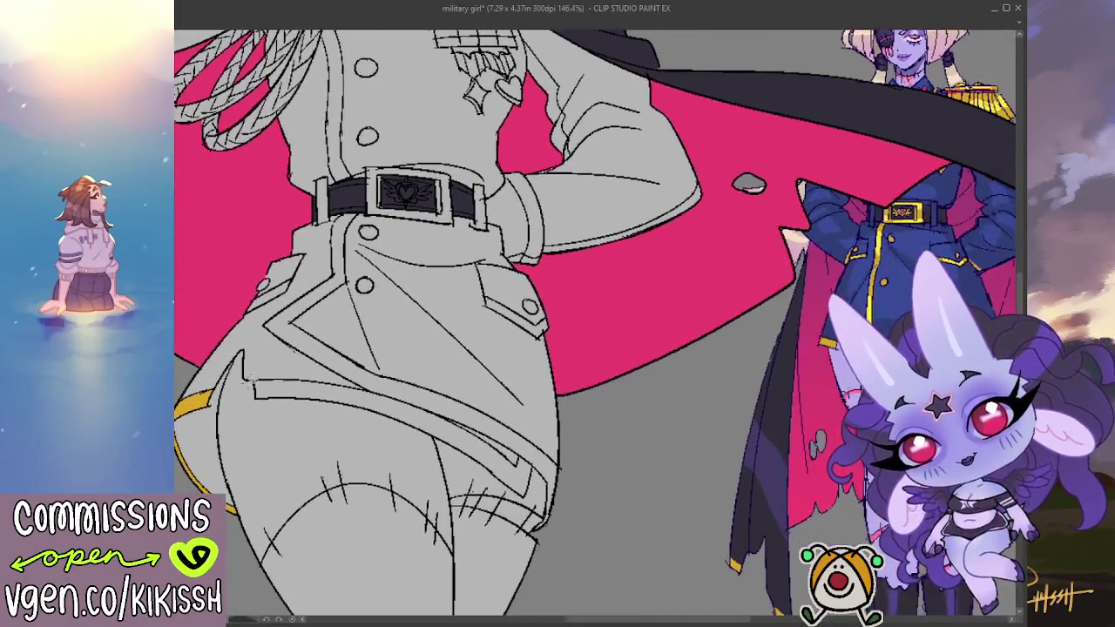
mouse_move(247, 393)
mouse_down()
mouse_move(462, 463)
mouse_move(514, 493)
mouse_up()
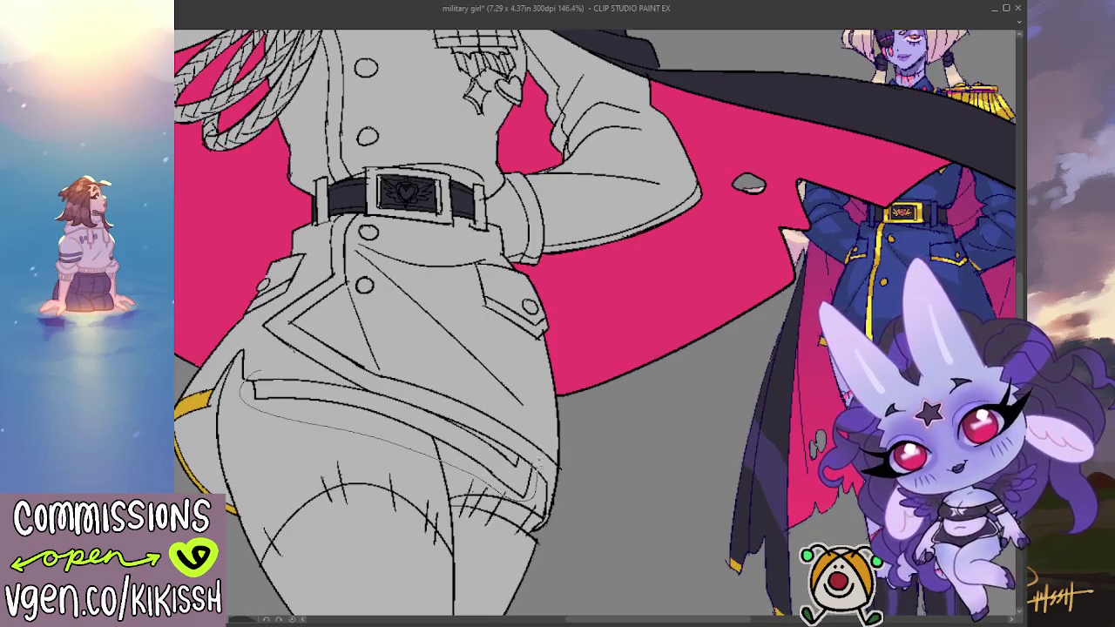
drag(516, 453, 254, 390)
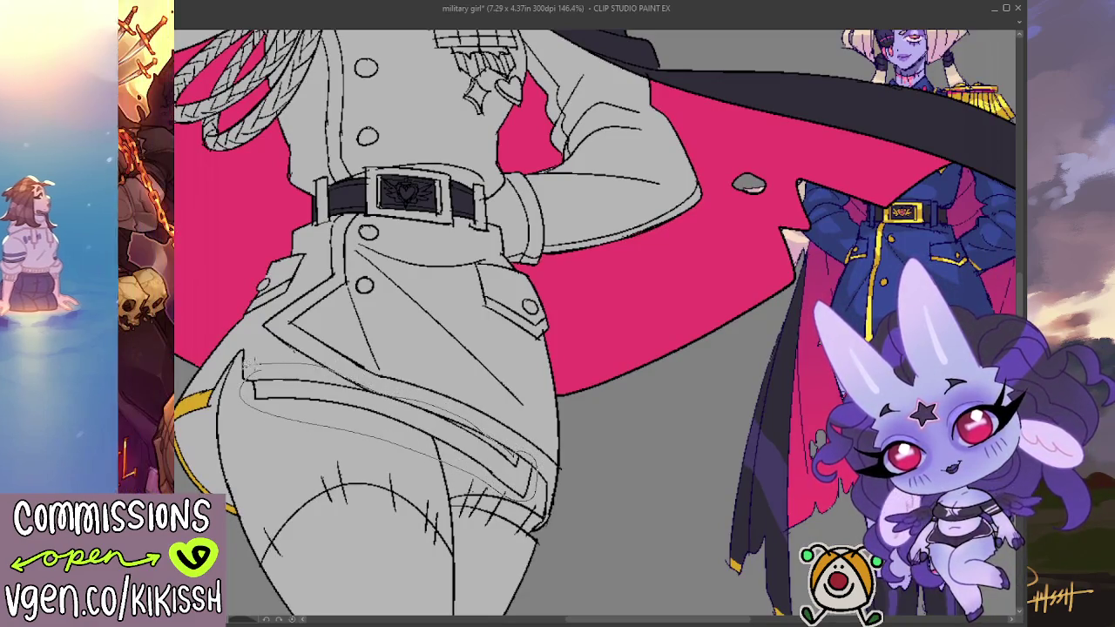
drag(480, 424, 395, 382)
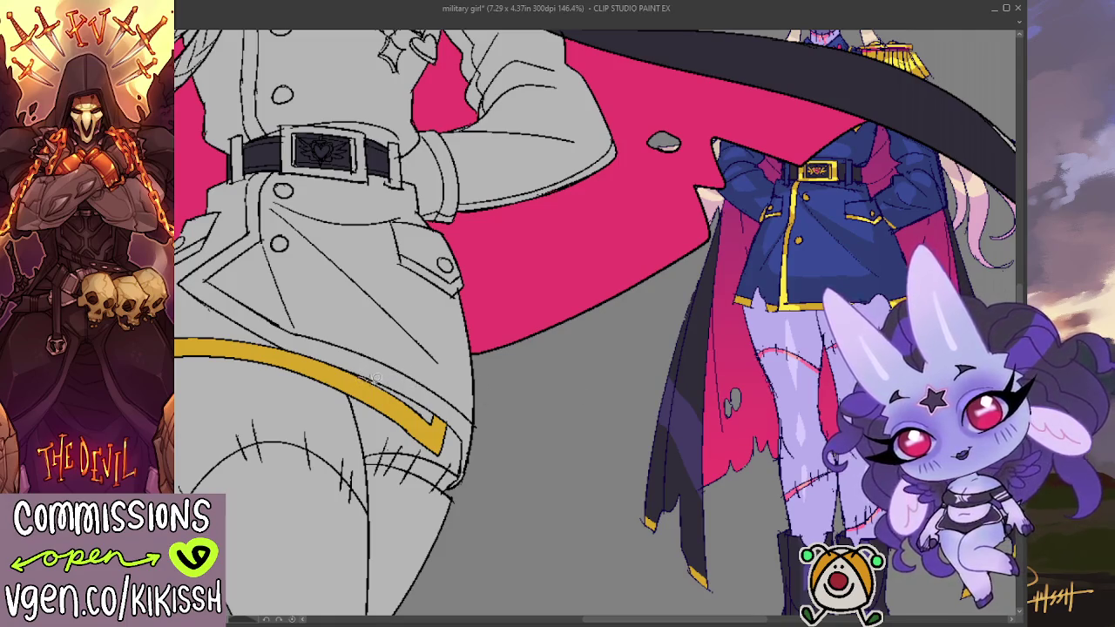
mouse_move(362, 376)
mouse_down()
mouse_move(449, 429)
mouse_move(427, 367)
mouse_move(242, 286)
mouse_move(277, 166)
mouse_move(252, 174)
mouse_move(186, 265)
mouse_up()
key(Delete)
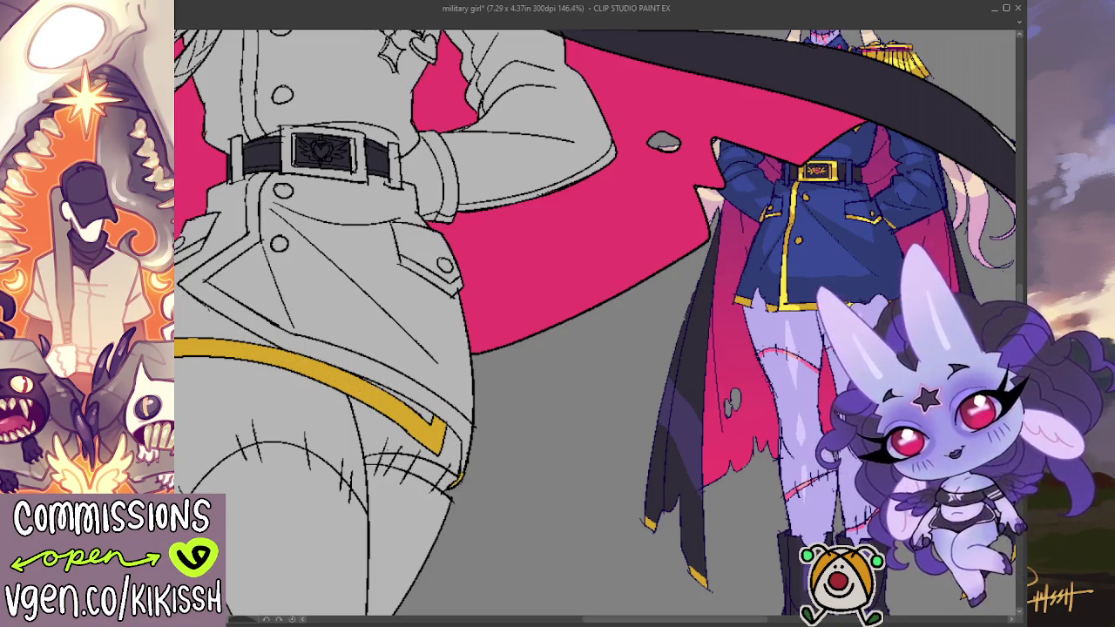
click(405, 372)
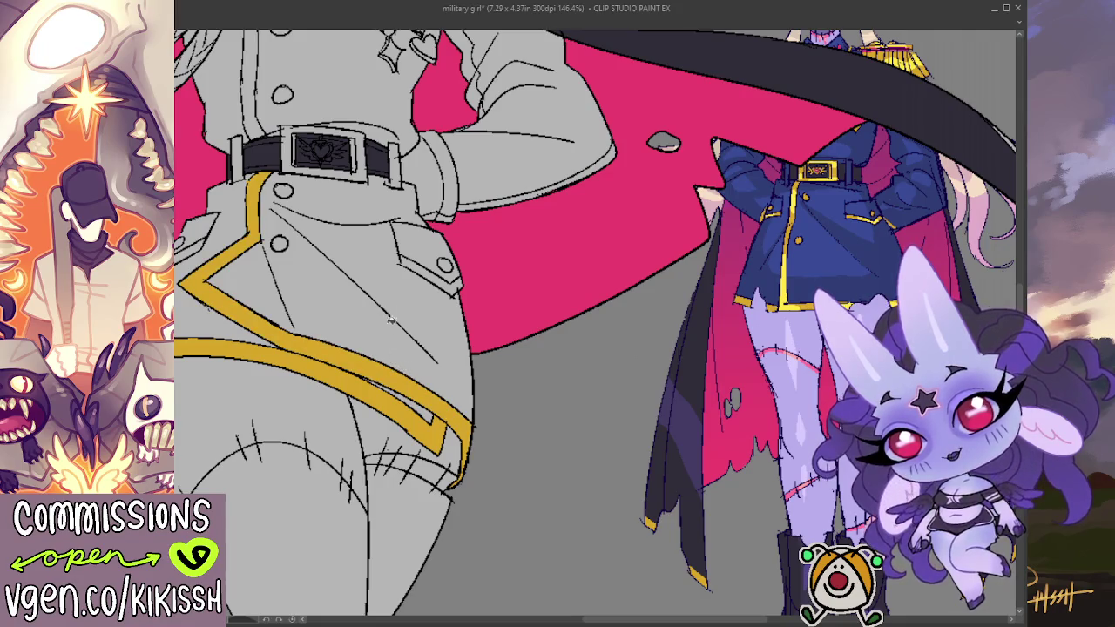
Step: Fill the jacket's front edge, chest buttons, pocket flap edge and sleeve cuff gold
drag(392, 324, 417, 376)
click(320, 236)
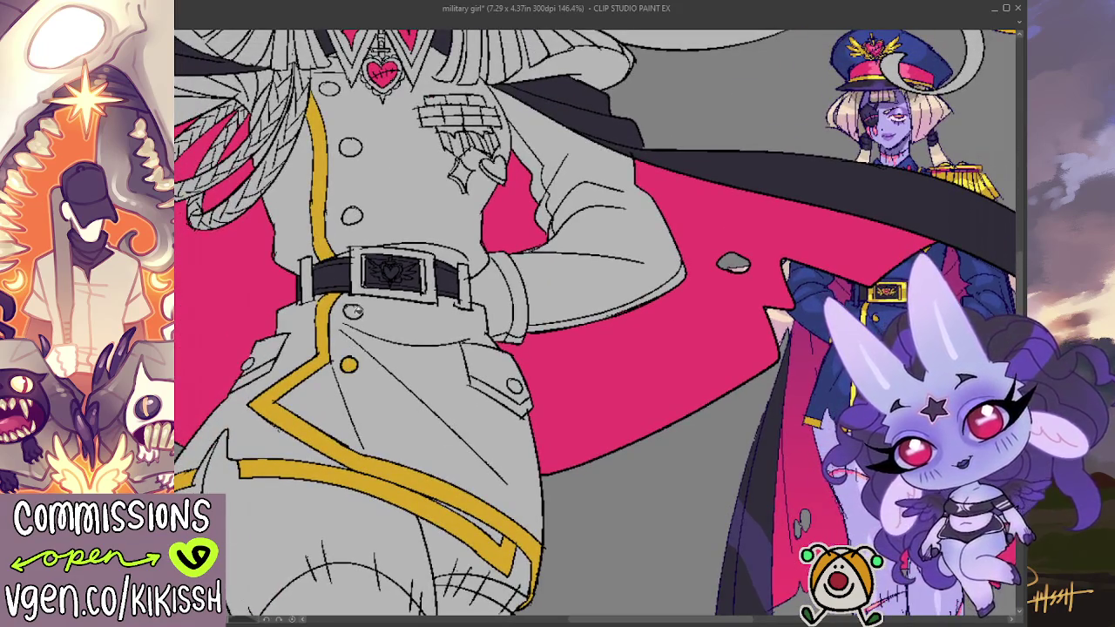
click(351, 215)
click(351, 147)
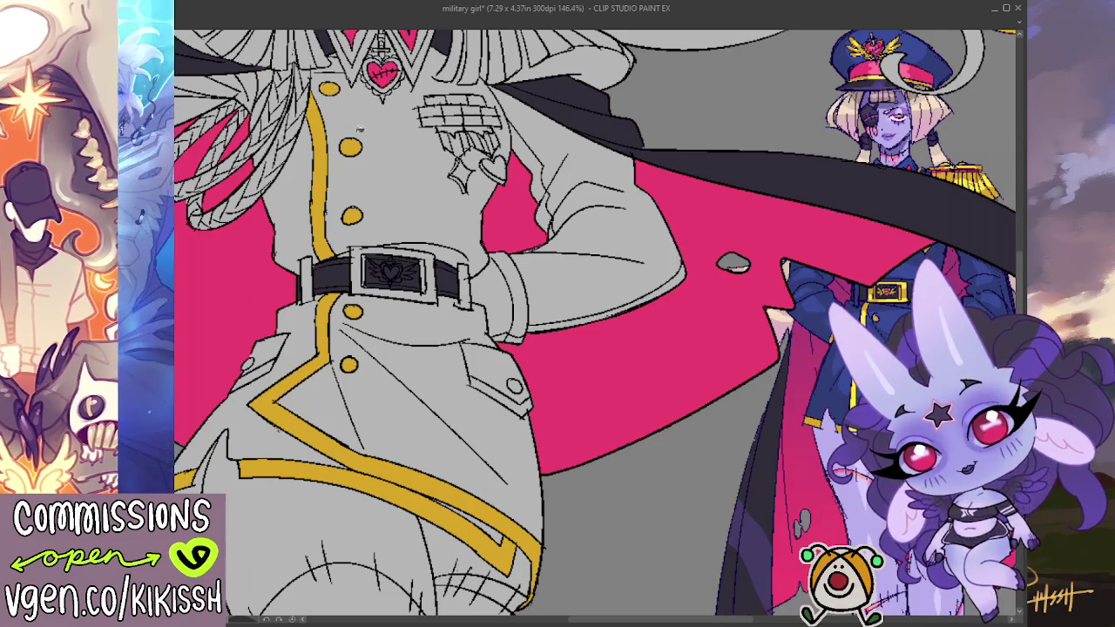
click(484, 386)
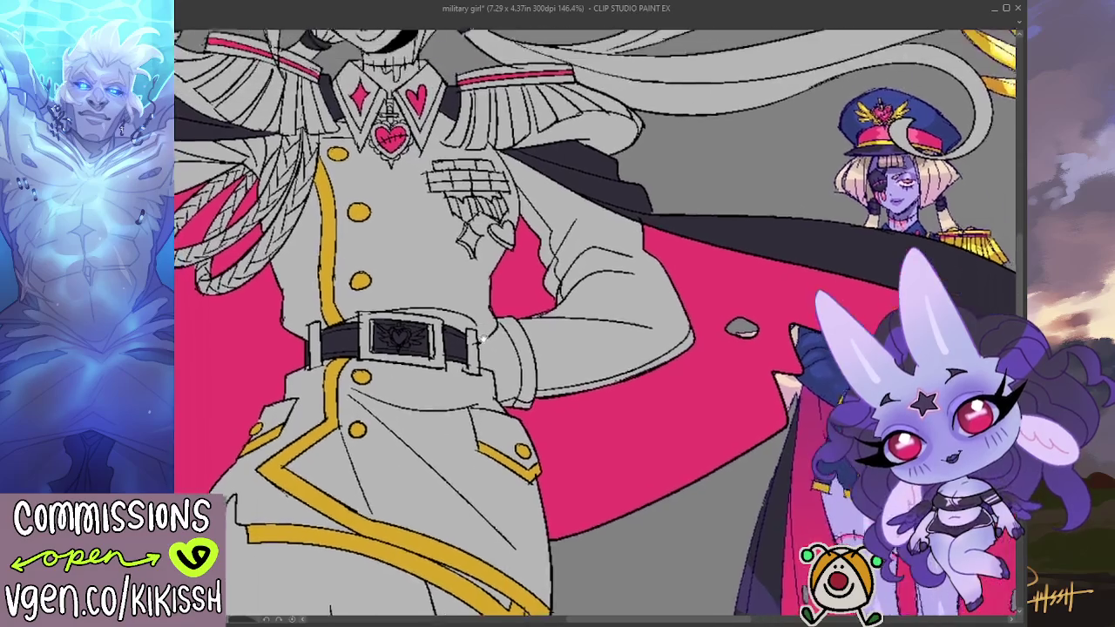
mouse_move(523, 272)
mouse_down()
mouse_move(551, 372)
mouse_move(649, 542)
mouse_up()
click(551, 371)
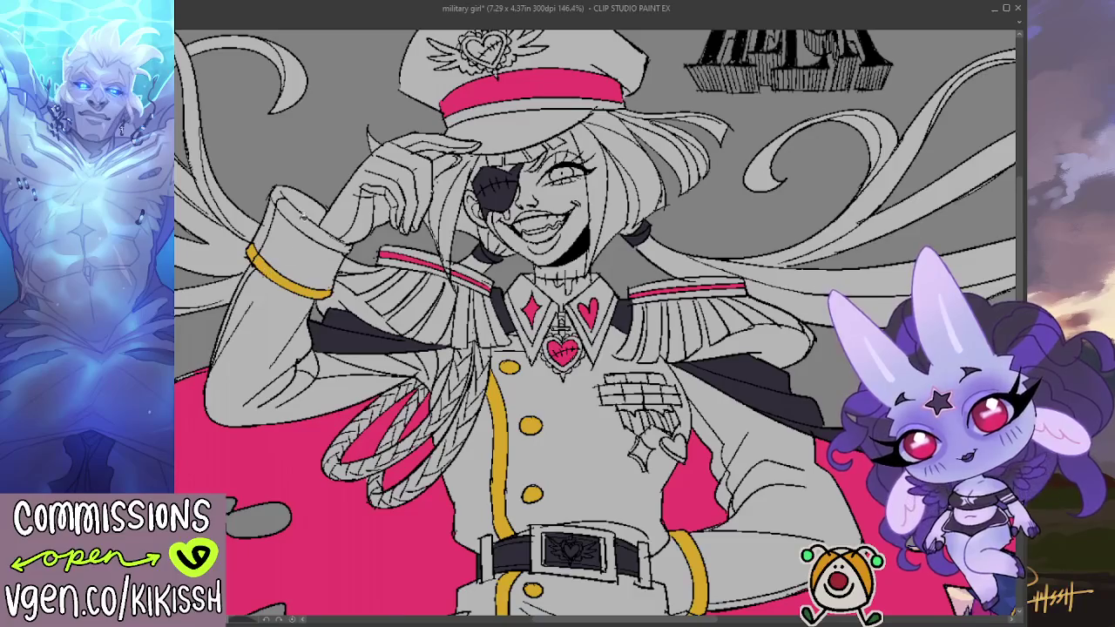
Step: Fill the raised arm's sleeve cuff and the upper and lower braided chest cord loops with gold
click(307, 218)
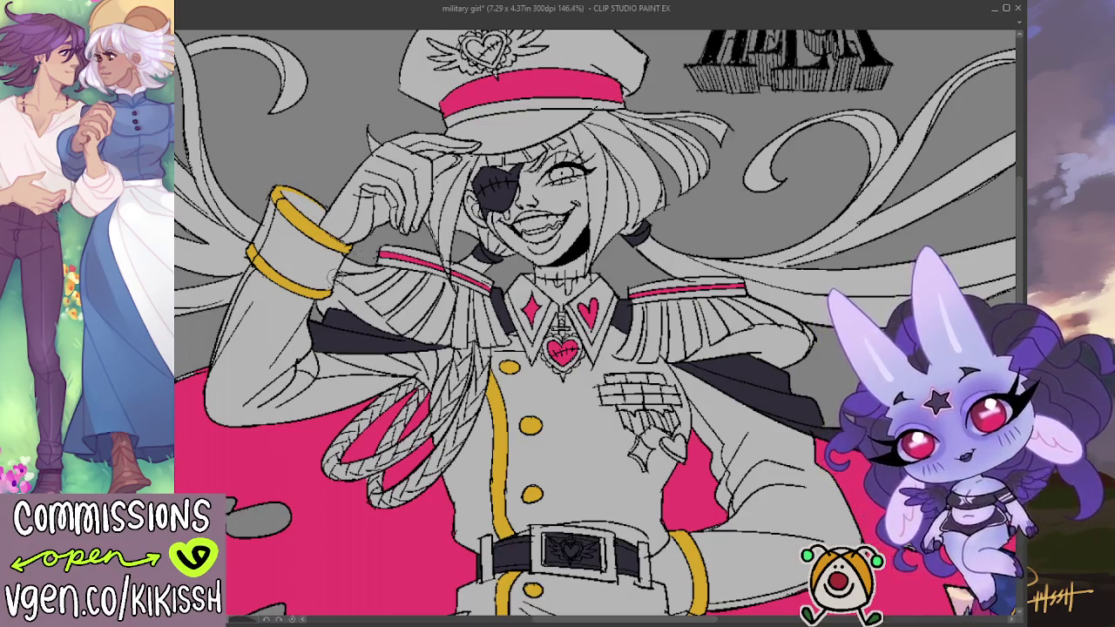
scroll(334, 277, down, 3)
scroll(335, 277, up, 3)
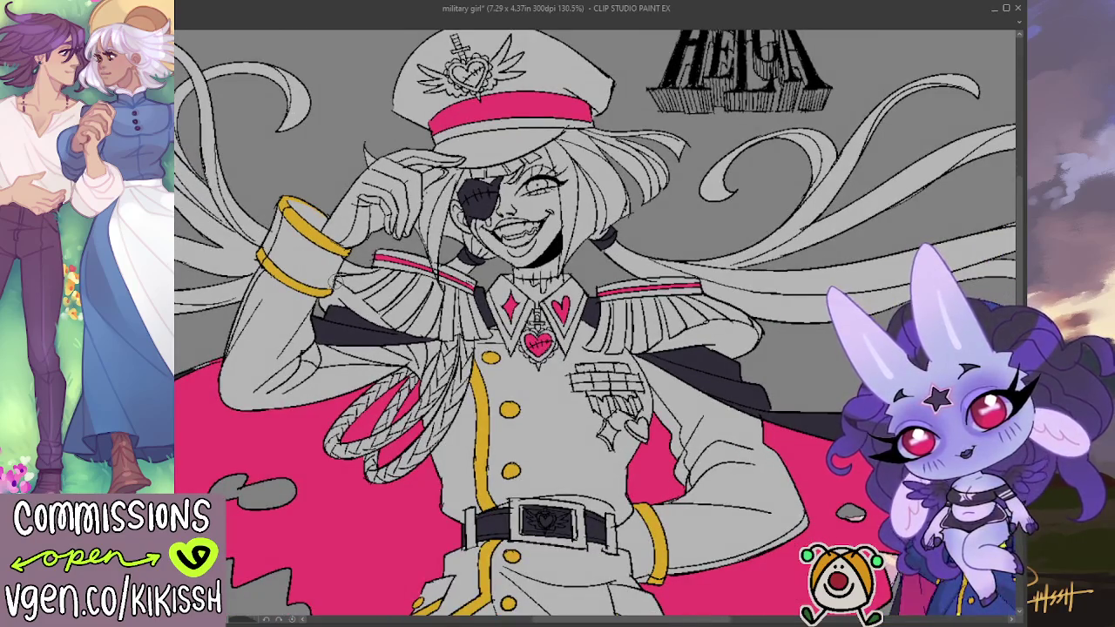
drag(723, 407, 834, 331)
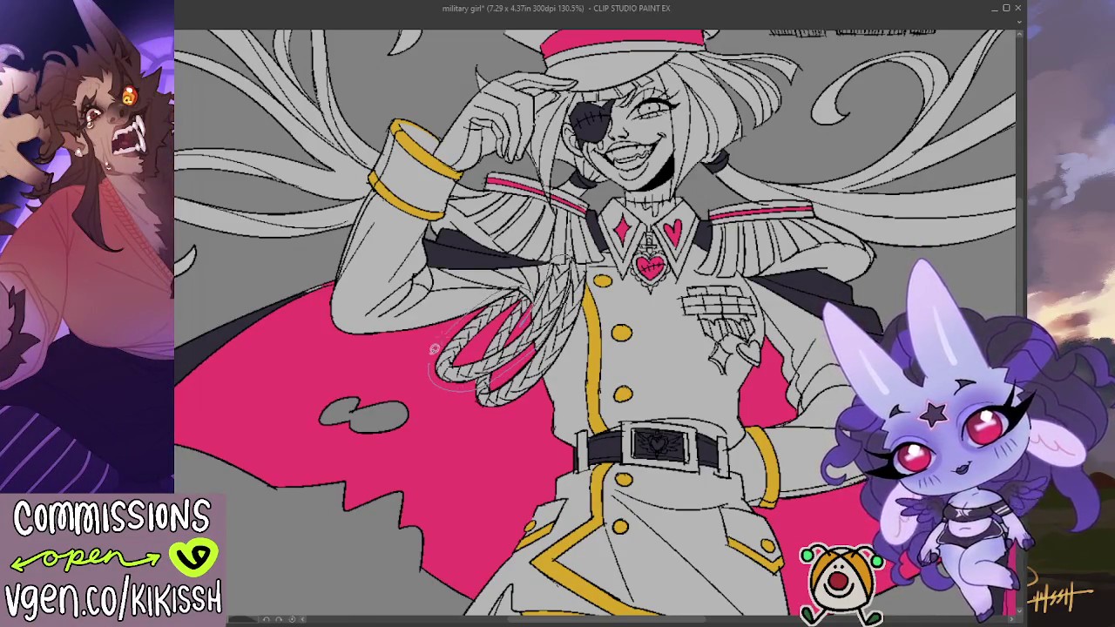
drag(525, 314, 440, 357)
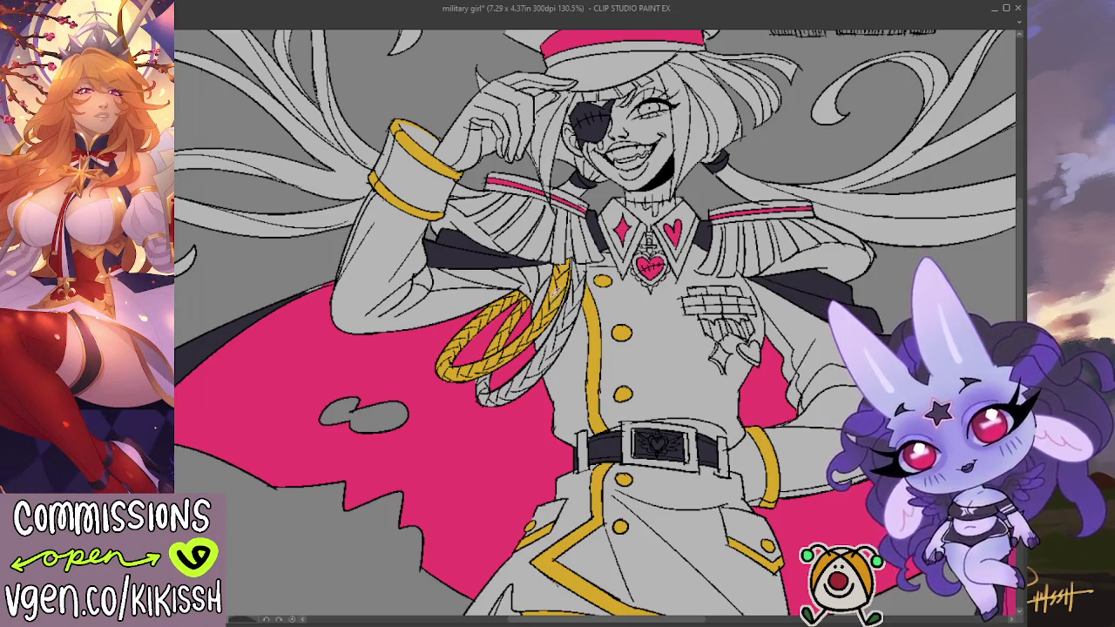
scroll(559, 346, down, 1)
mouse_move(477, 370)
mouse_down()
mouse_move(596, 286)
mouse_move(498, 360)
mouse_up()
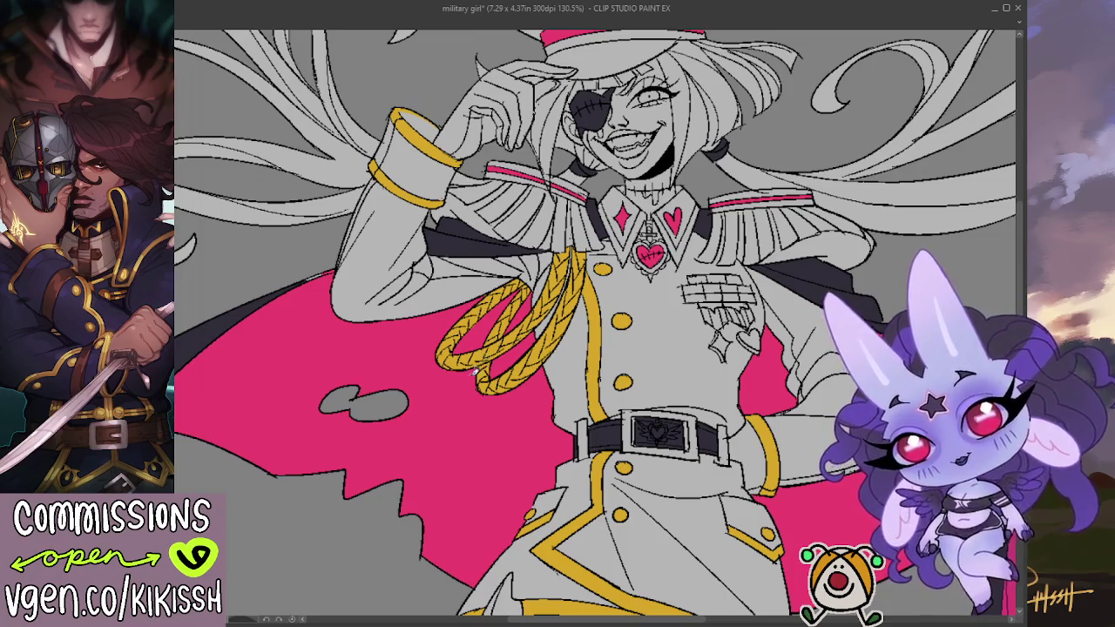
scroll(501, 335, down, 2)
scroll(501, 334, down, 2)
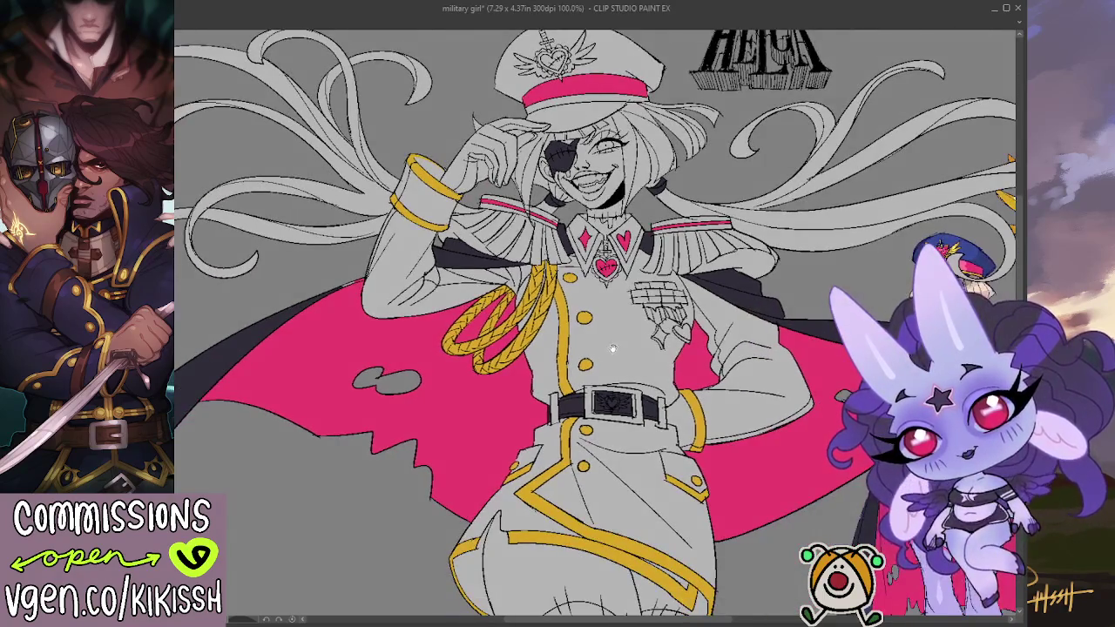
Step: Fill the belt buckle frame with gold and colour the small star medal gold
scroll(570, 285, up, 3)
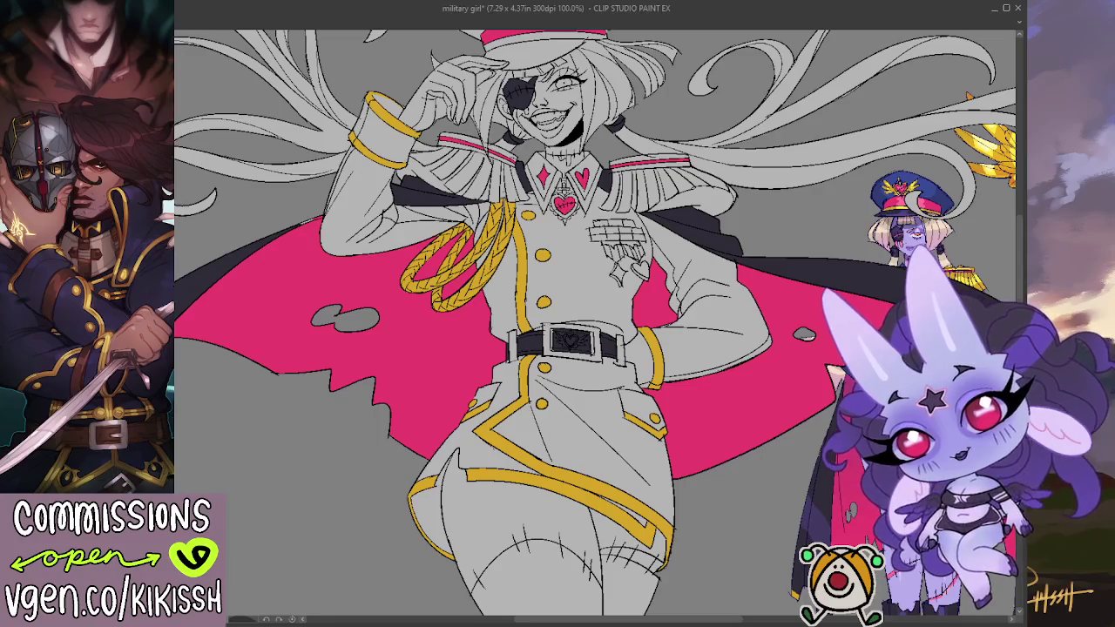
drag(554, 277, 515, 260)
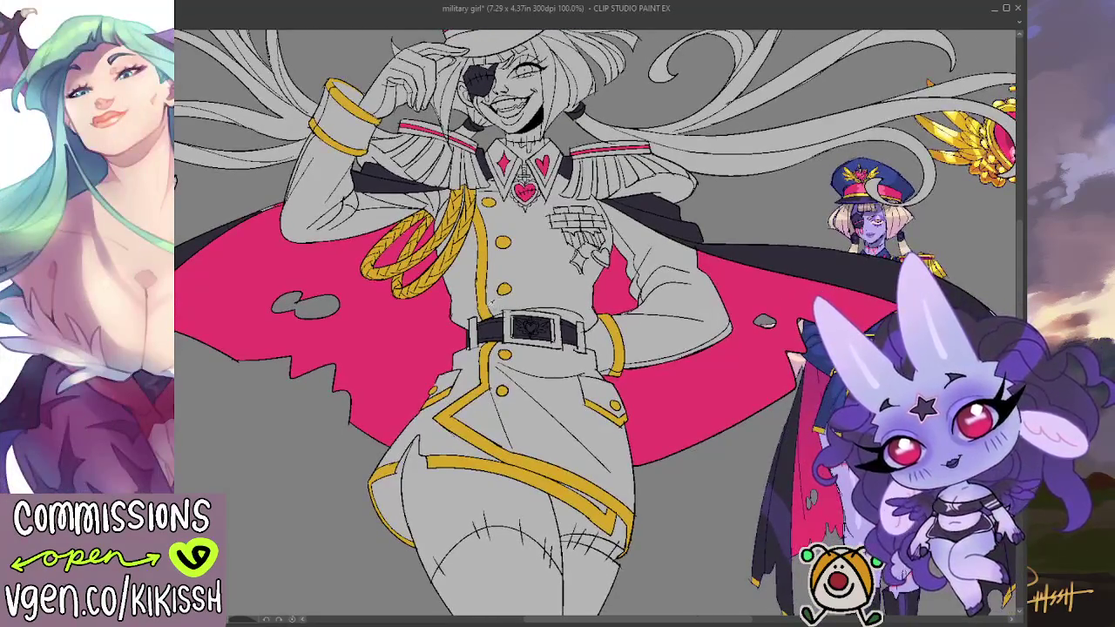
click(558, 340)
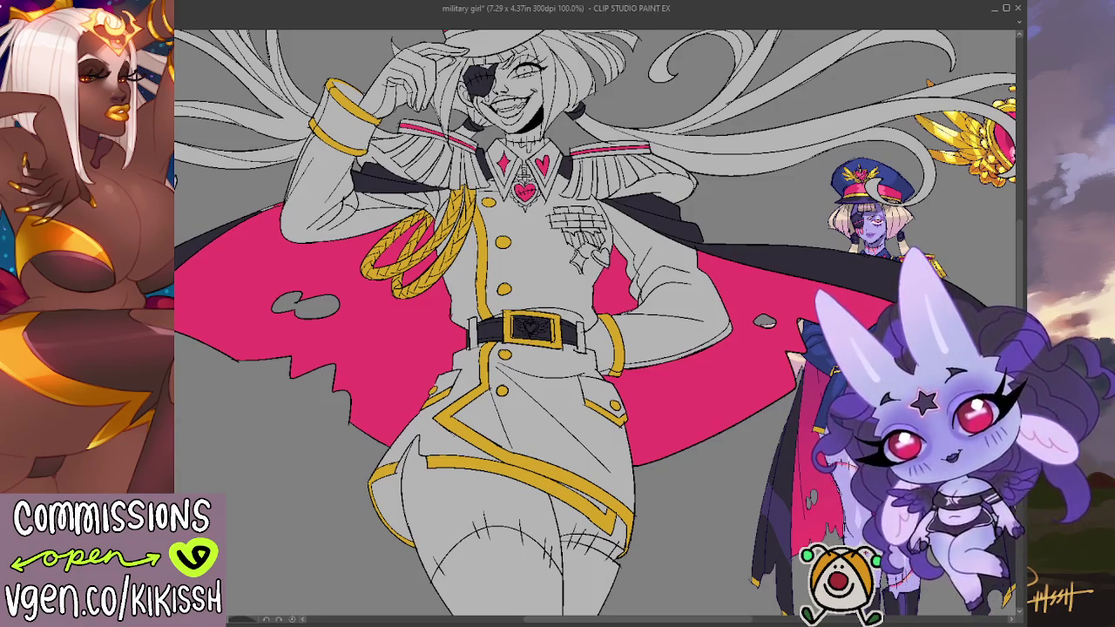
mouse_move(575, 247)
mouse_down()
mouse_move(580, 275)
mouse_move(613, 259)
mouse_up()
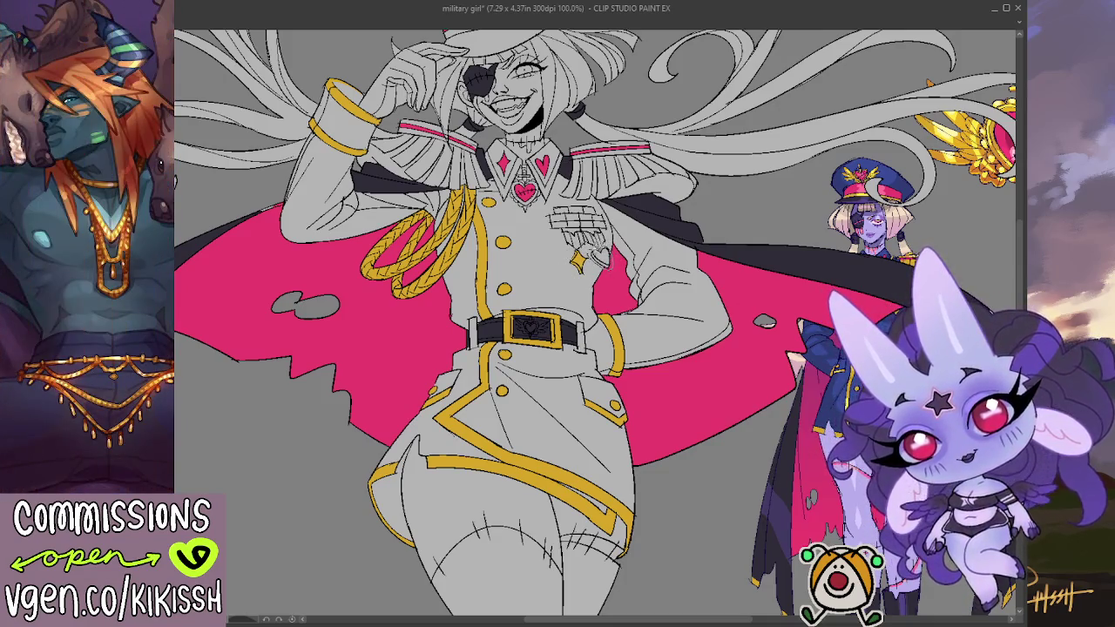
Step: Pan the canvas to view the reference characters beside the uniform
drag(683, 259, 462, 281)
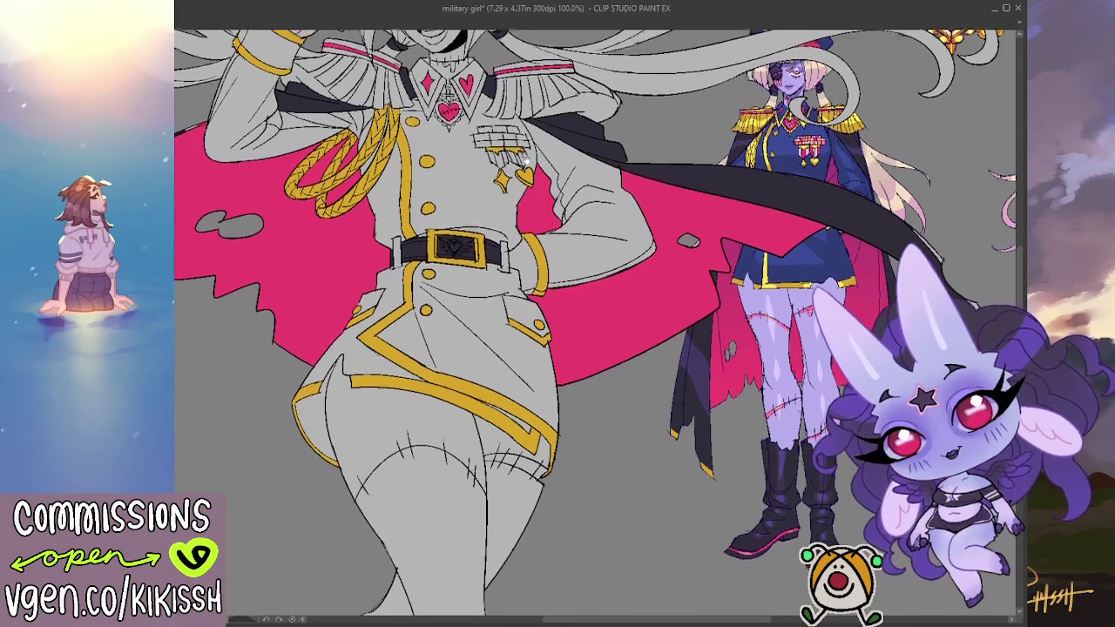
drag(539, 150, 542, 159)
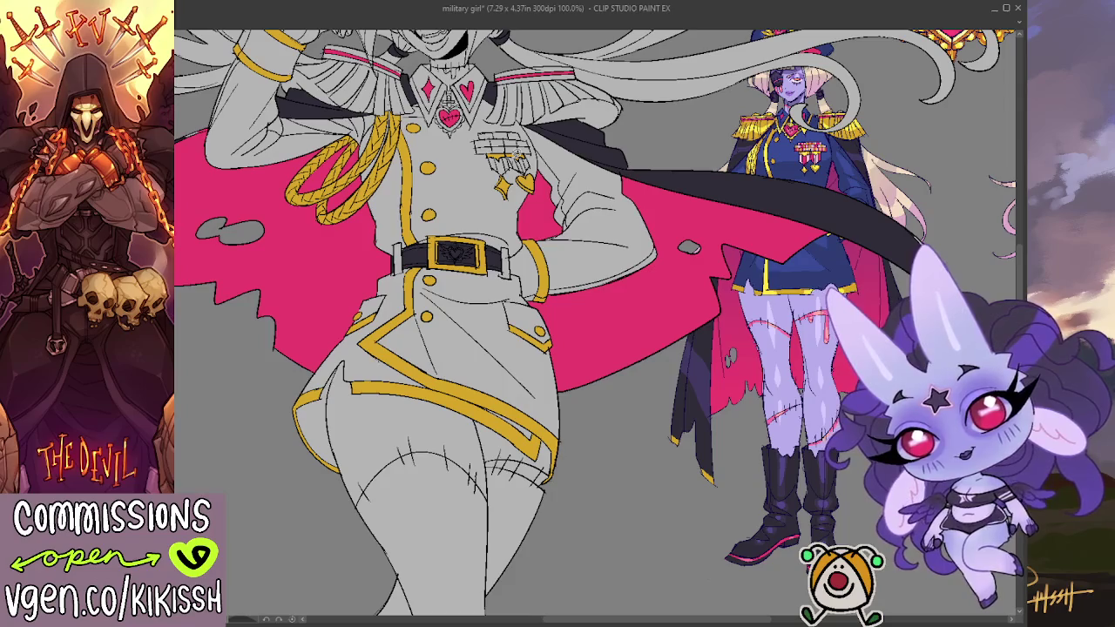
scroll(1010, 299, up, 3)
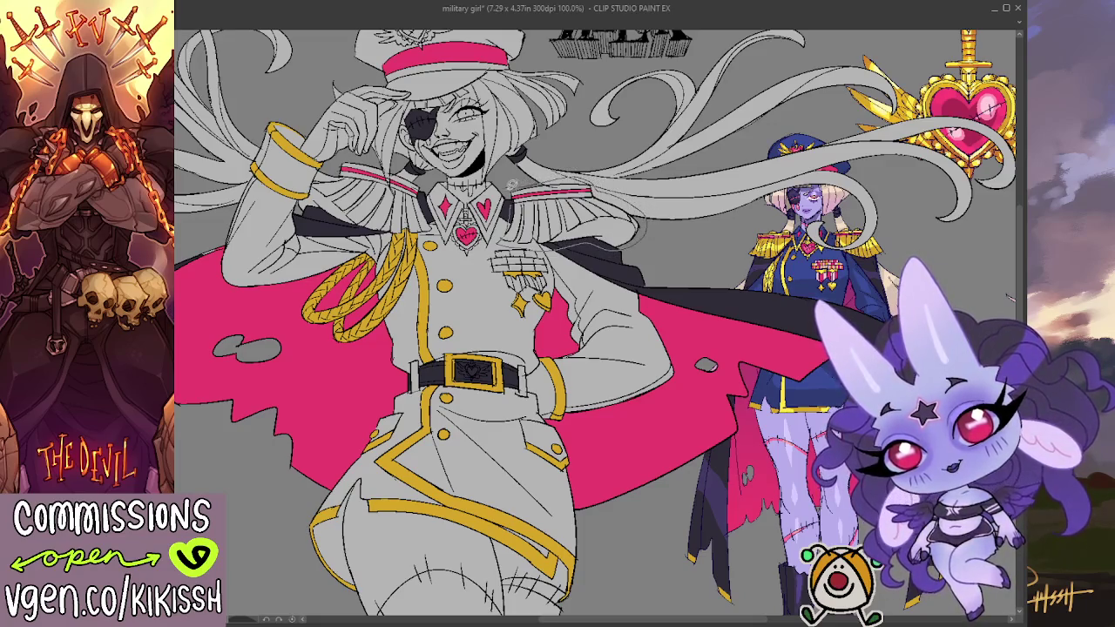
Step: Fill the right epaulette gold, then paint the left epaulette, fringe and inner edge gold, redoing one stroke
click(532, 211)
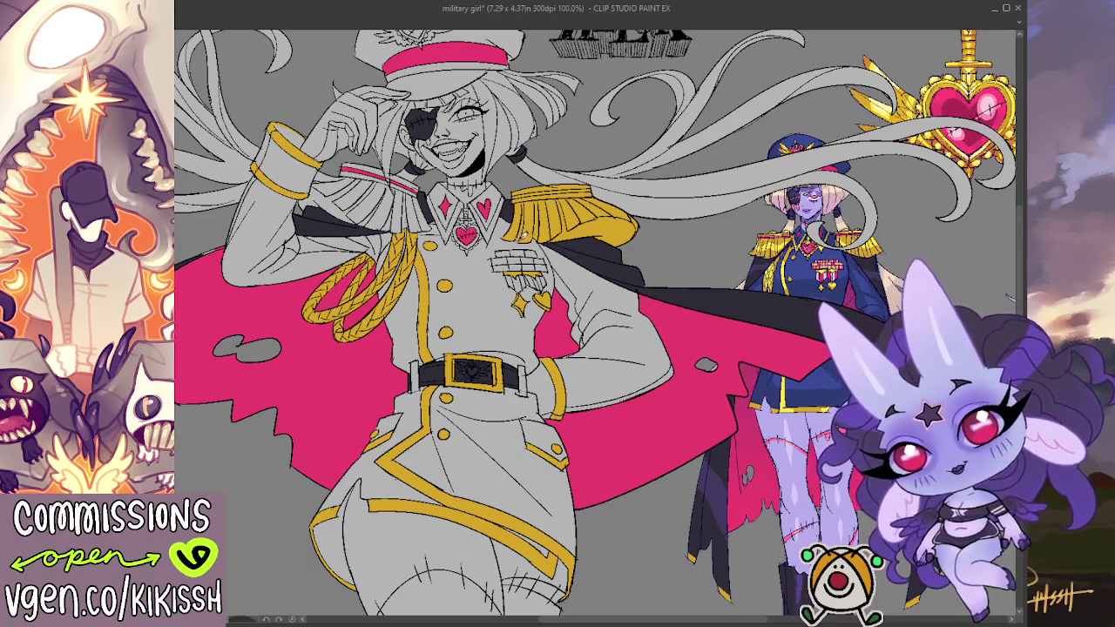
drag(668, 189, 675, 185)
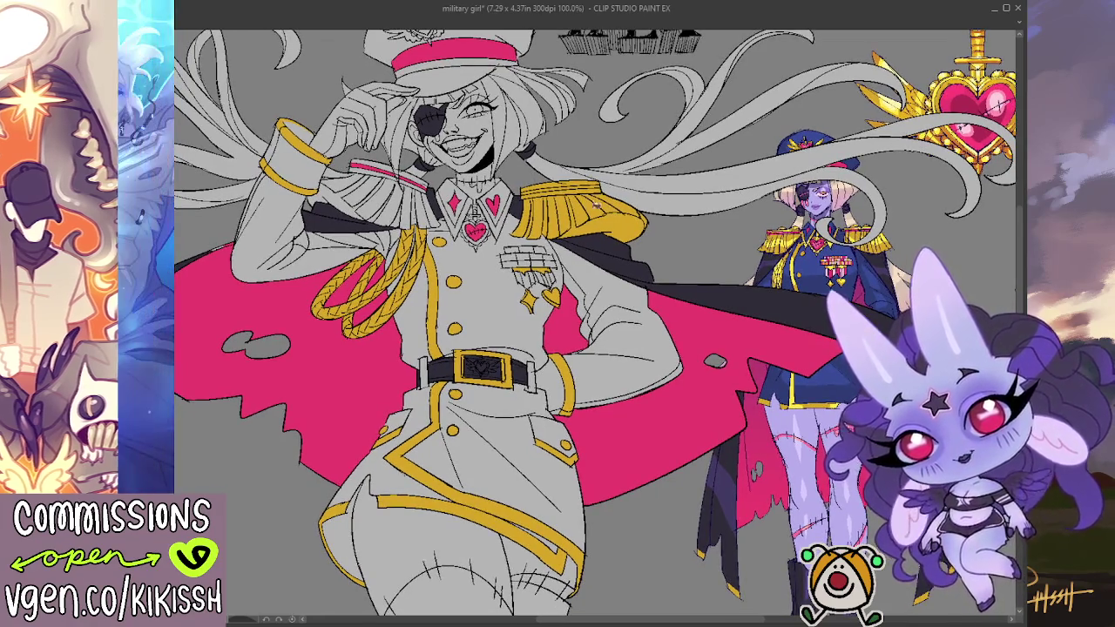
drag(622, 266, 755, 275)
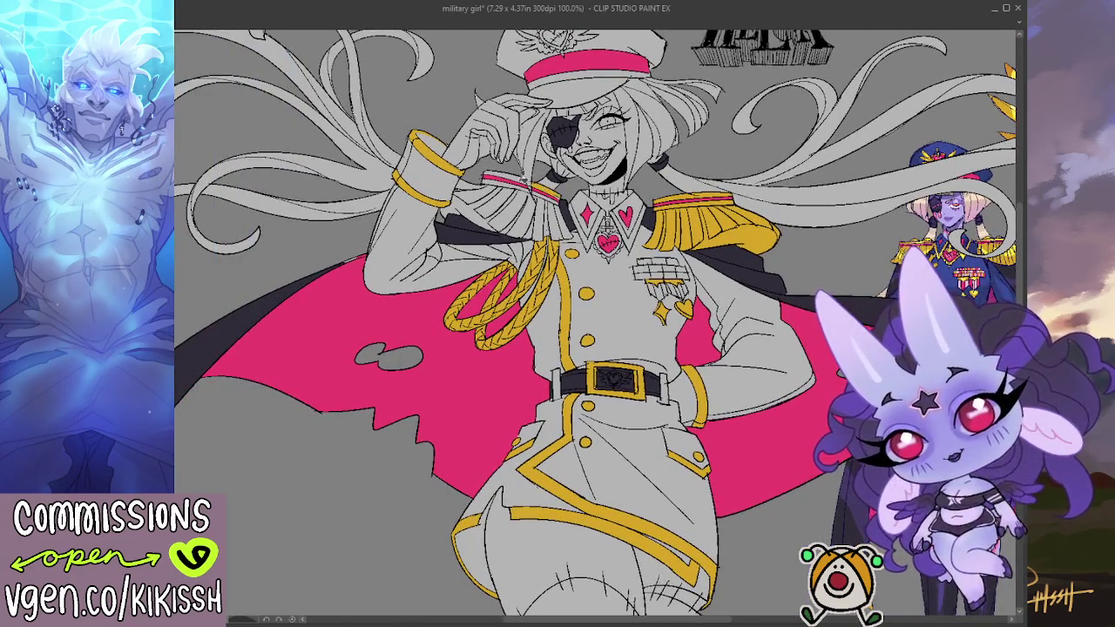
drag(527, 185, 561, 195)
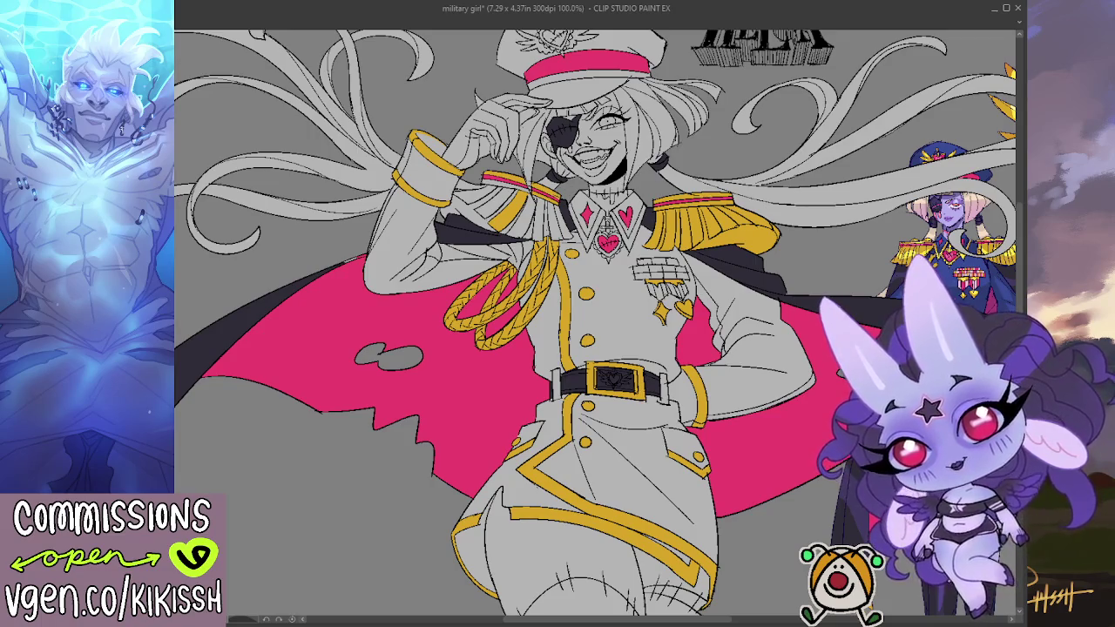
mouse_move(561, 208)
mouse_down()
mouse_move(514, 219)
mouse_move(533, 228)
mouse_up()
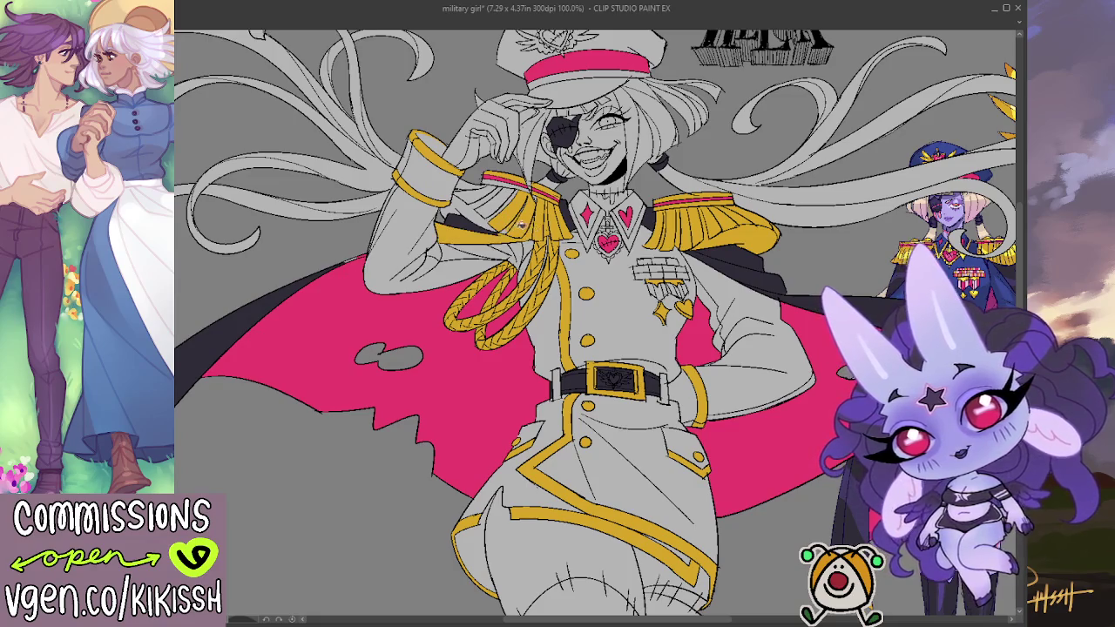
key(ctrl+z)
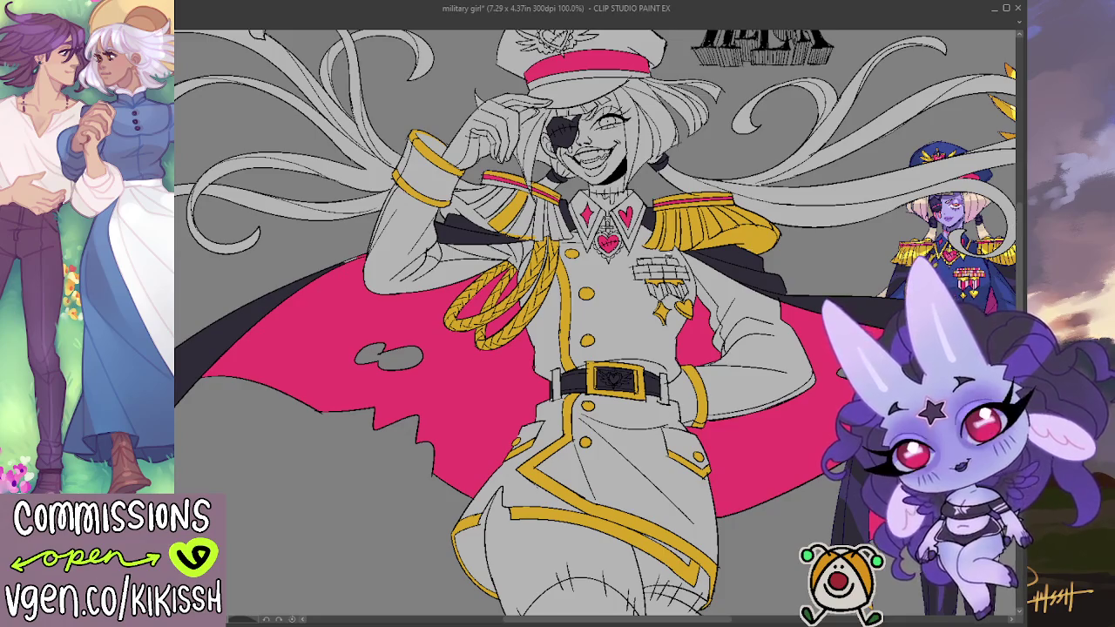
drag(566, 222, 525, 228)
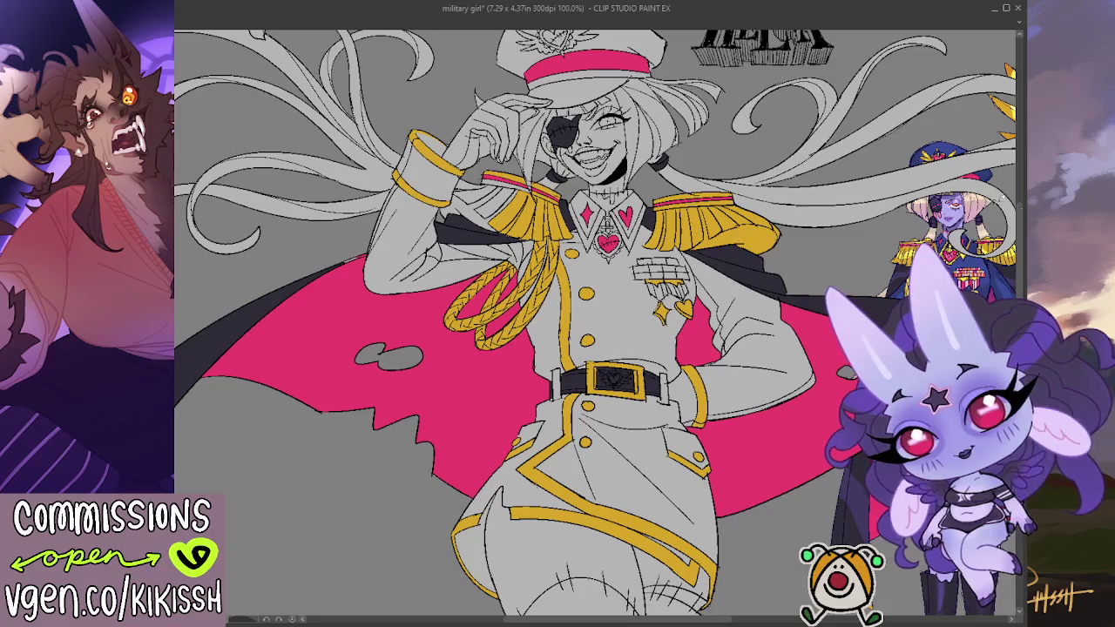
drag(453, 193, 505, 213)
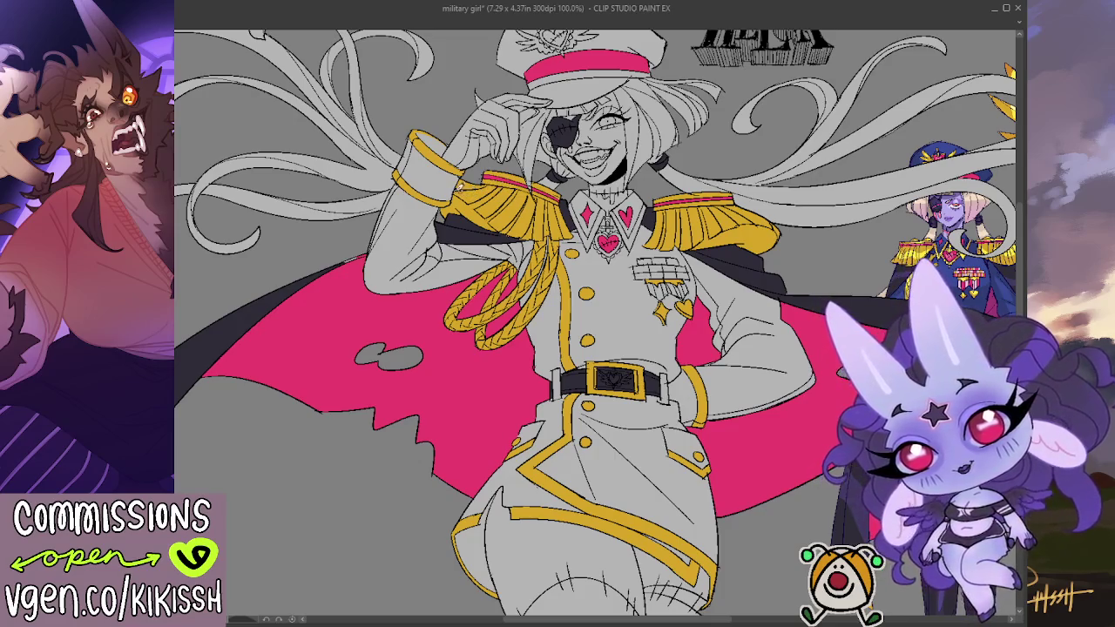
scroll(649, 277, down, 2)
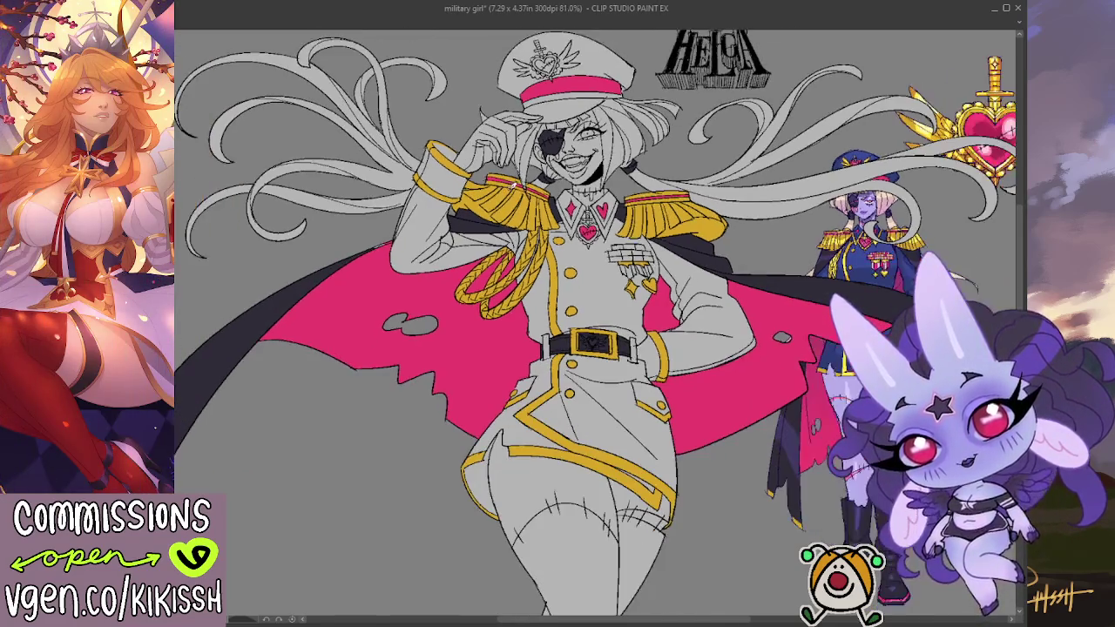
Step: At 81% zoom, paint a darker stroke along the hat band's top edge, then zoom to 133%
scroll(648, 277, down, 1)
drag(649, 275, 633, 271)
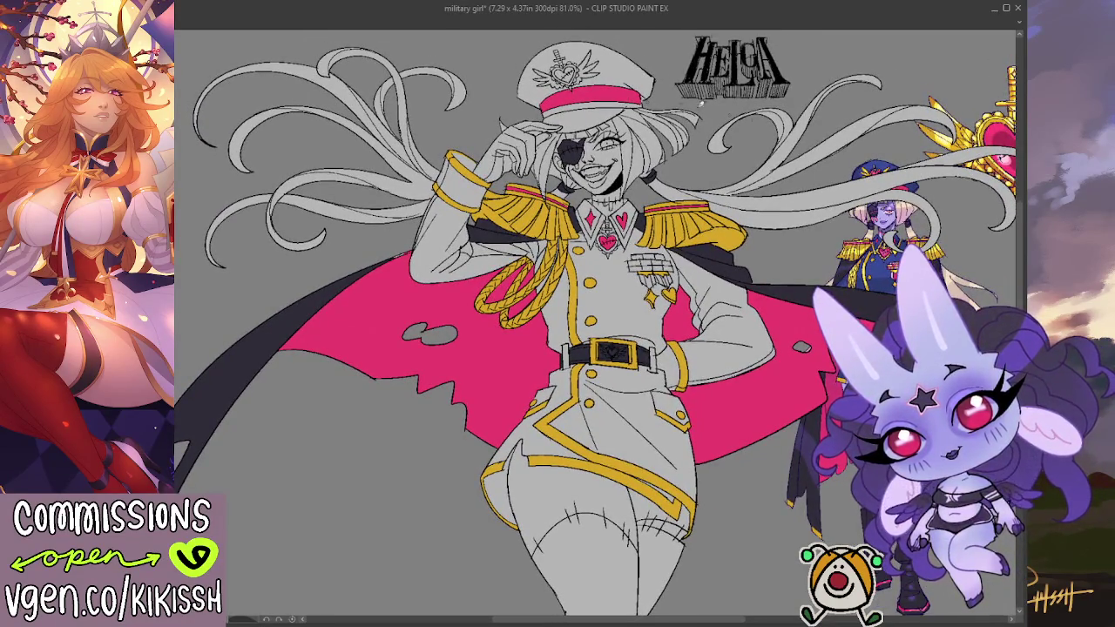
drag(605, 100, 617, 103)
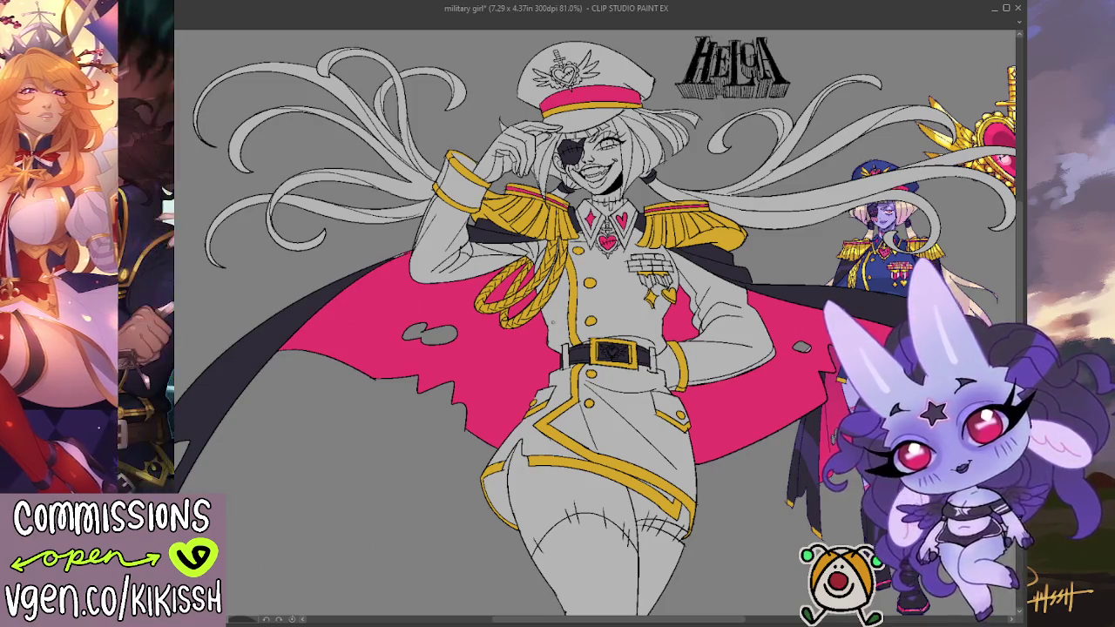
scroll(575, 211, up, 3)
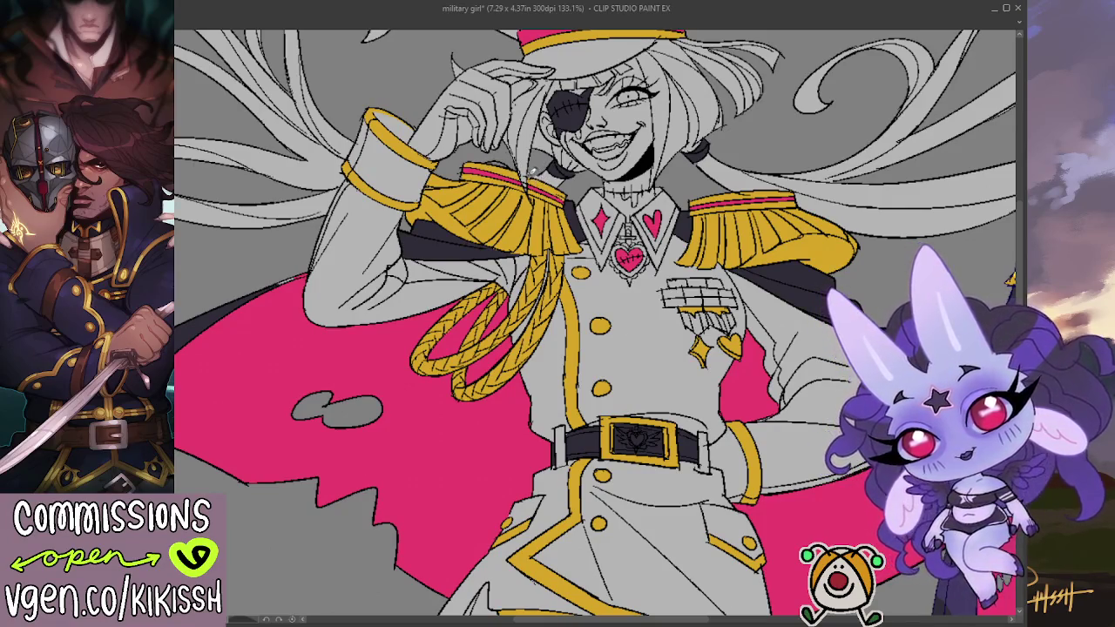
scroll(575, 187, right, 2)
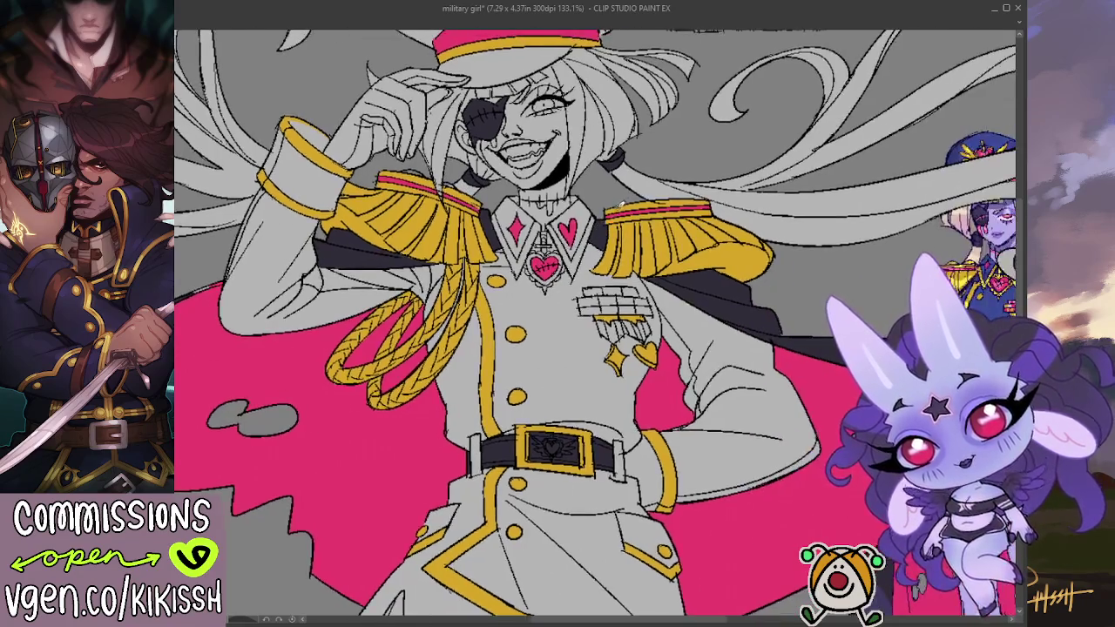
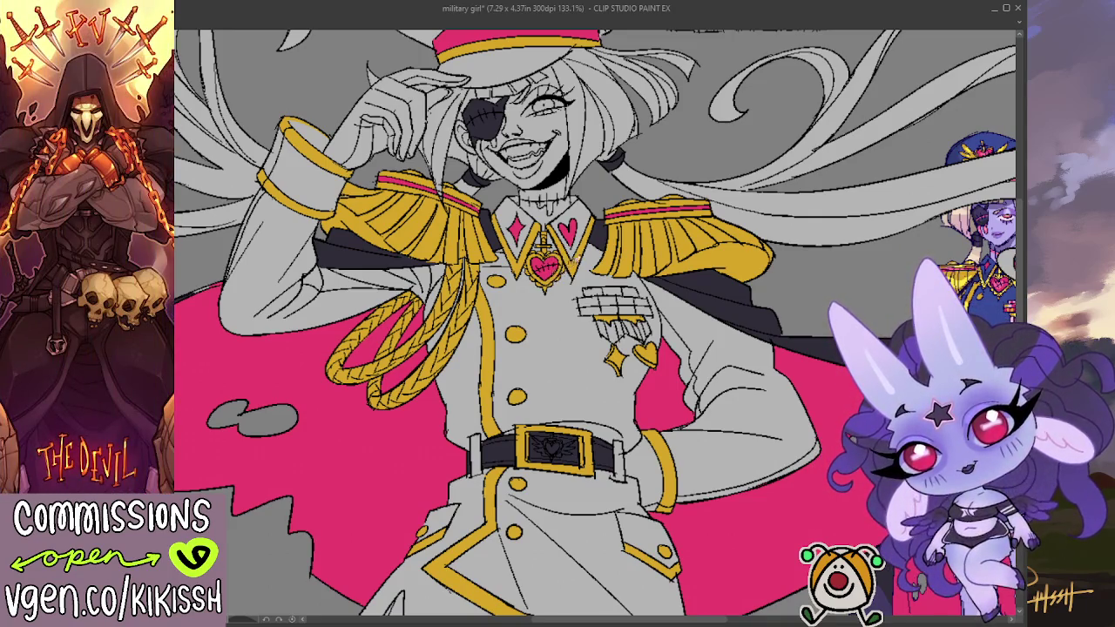
Step: Frame the whole figure and title, then bring the third reference character into view
scroll(579, 260, down, 2)
scroll(609, 259, down, 2)
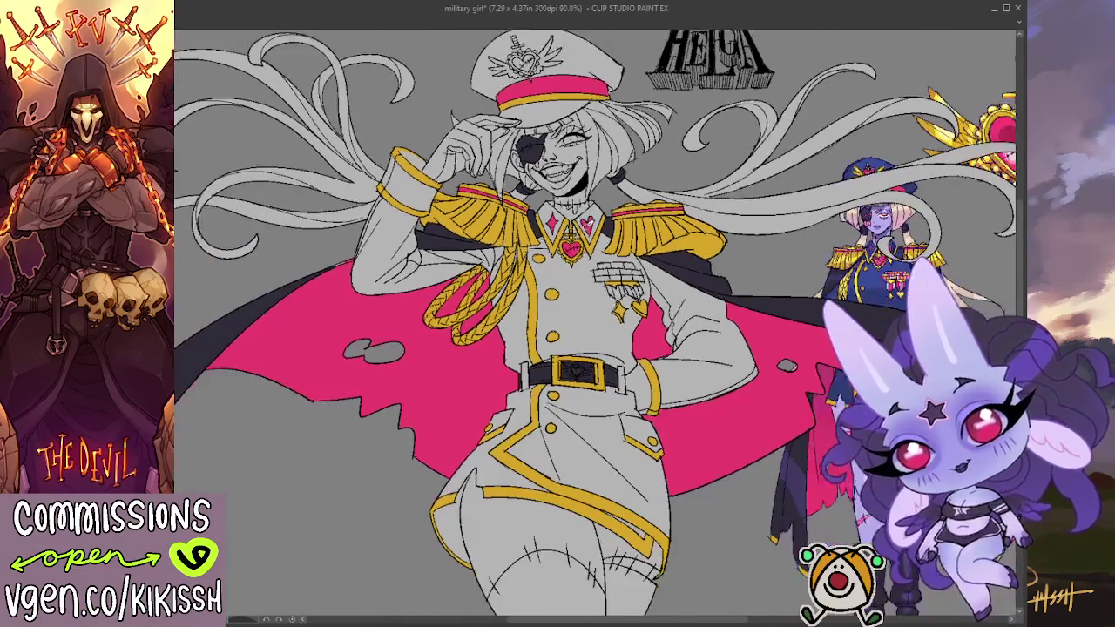
drag(605, 223, 553, 208)
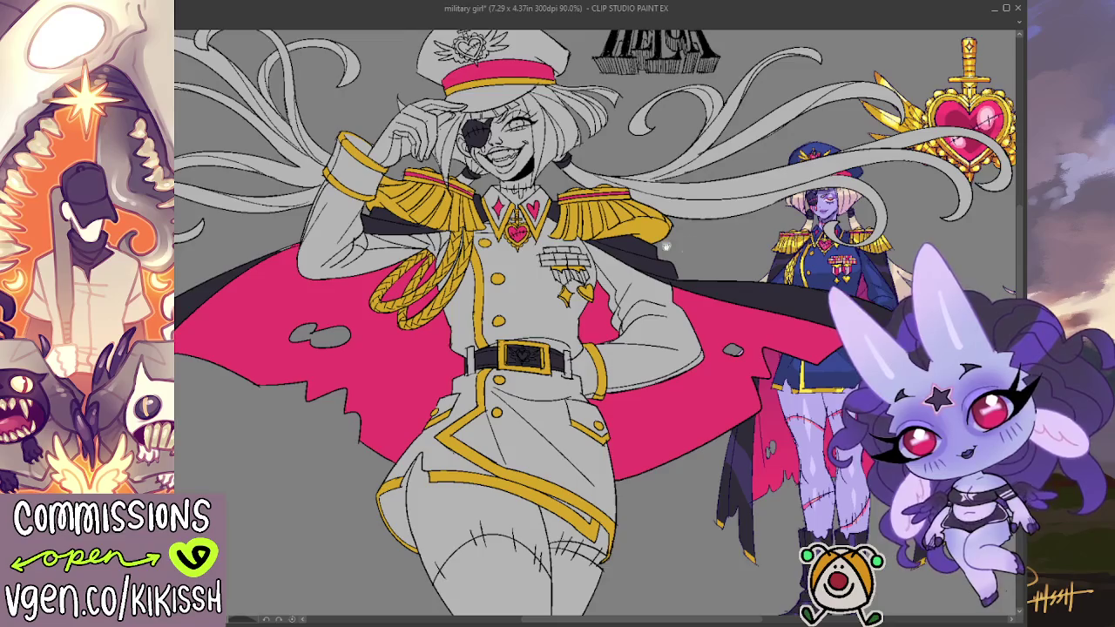
scroll(672, 248, down, 2)
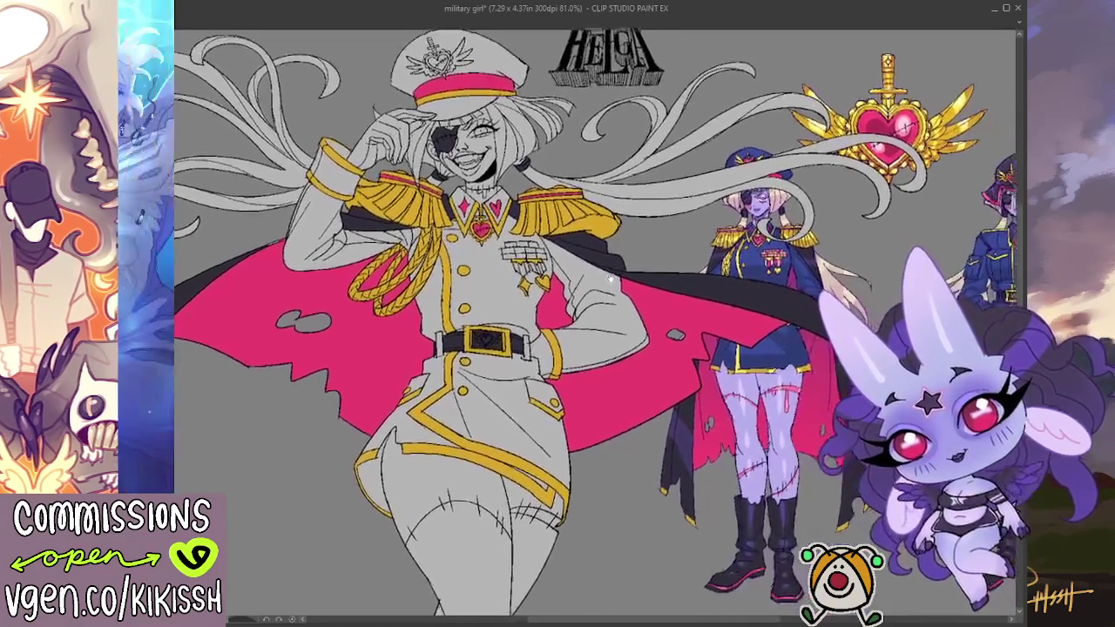
drag(612, 281, 595, 260)
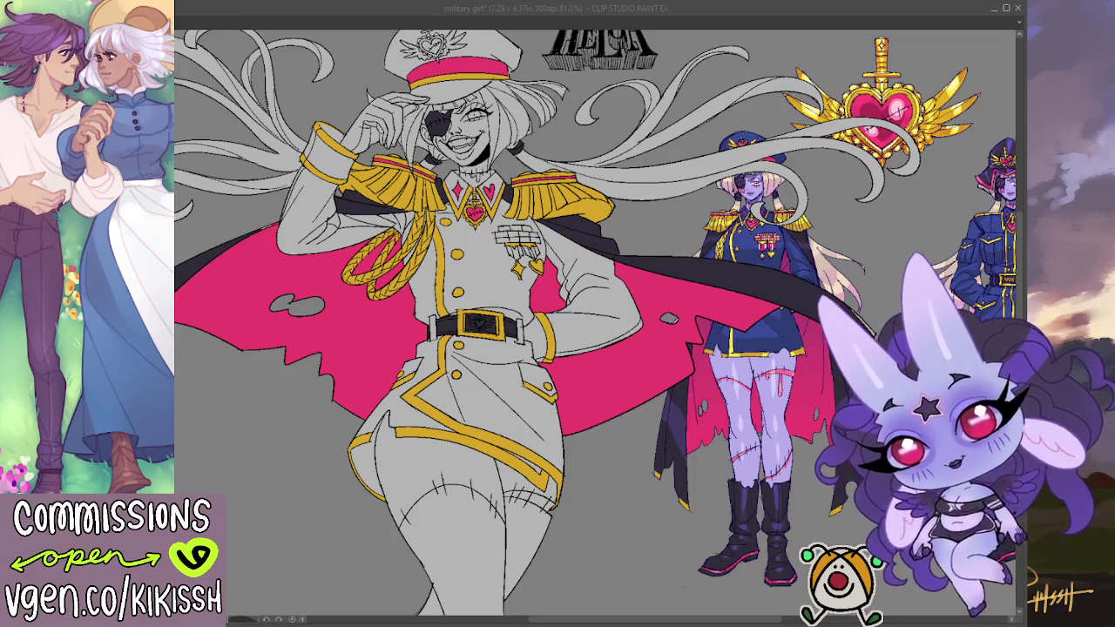
key(alt+Tab)
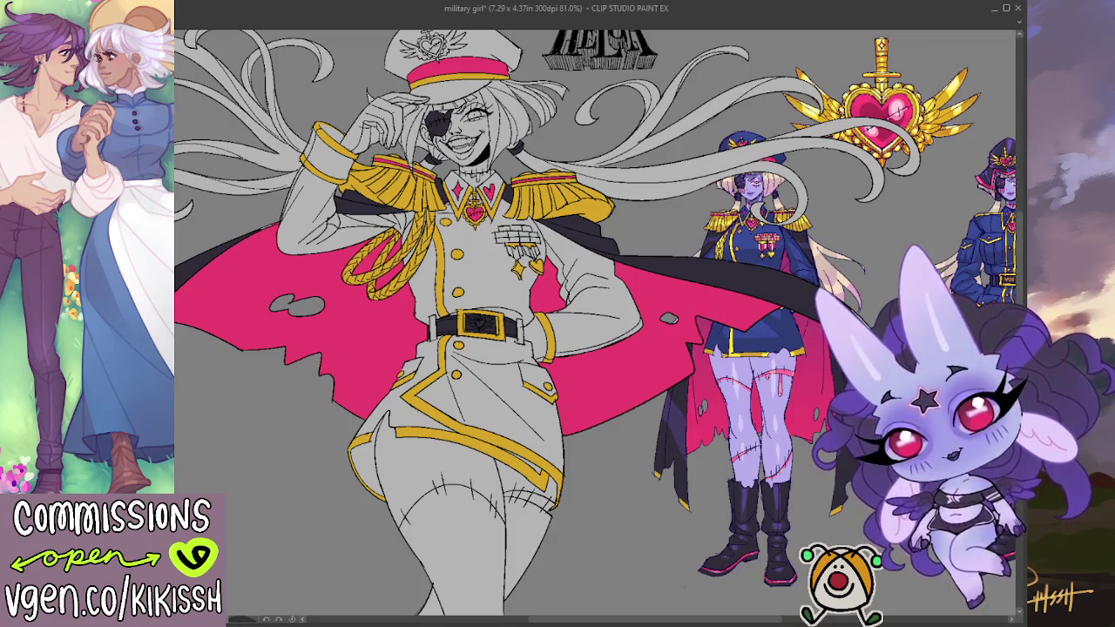
drag(623, 364, 524, 351)
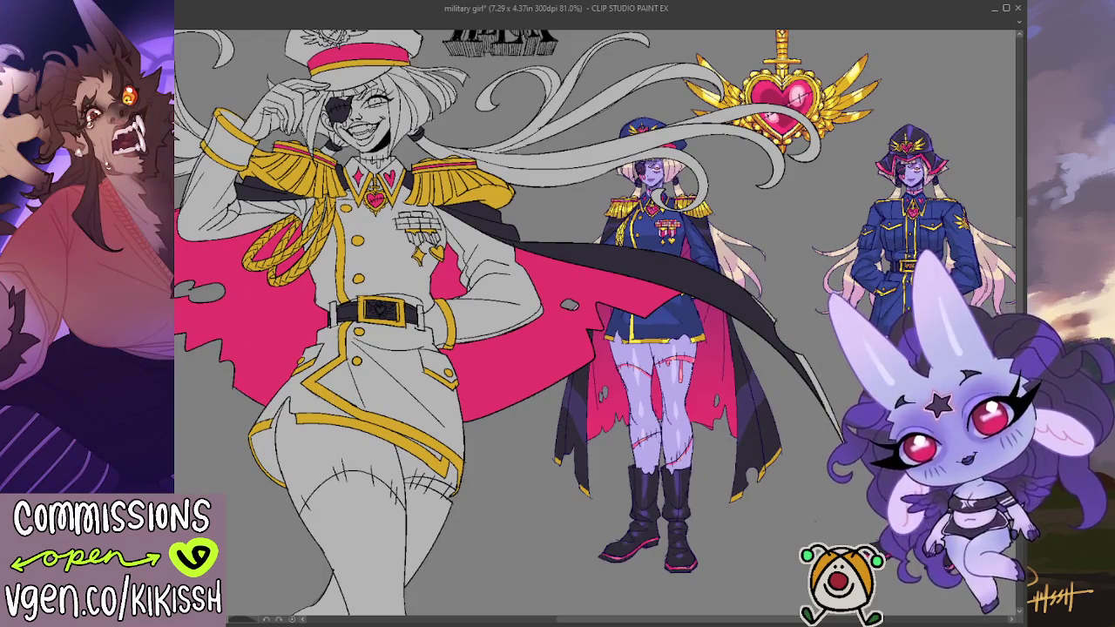
Step: Stroke yellow trim along the right and left cape tips, replacing the stray grey line
drag(794, 338, 754, 277)
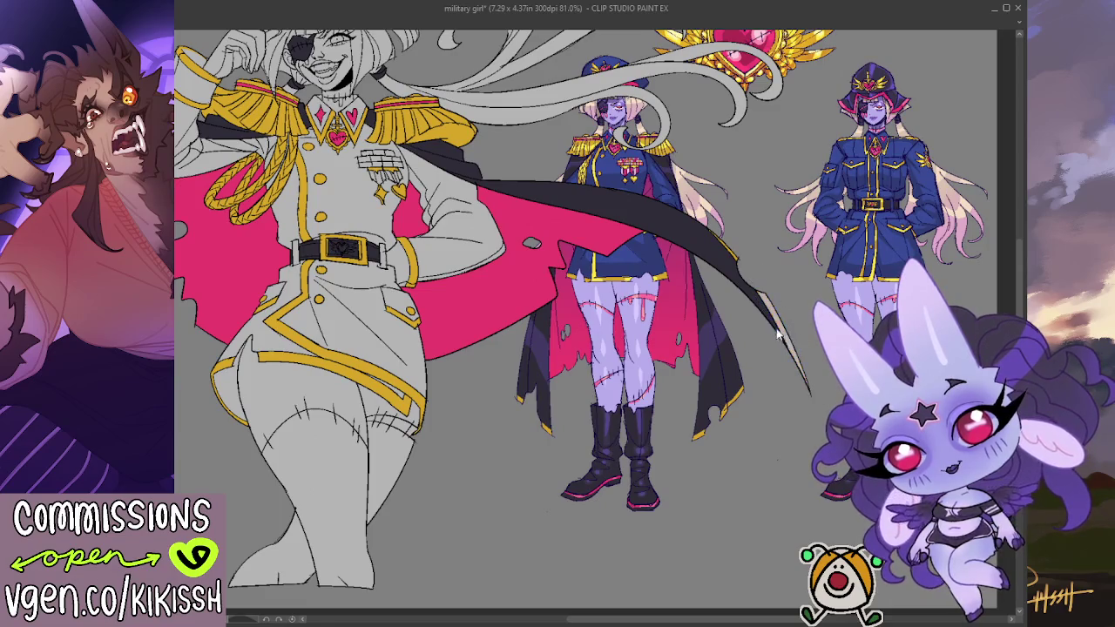
drag(779, 324, 822, 406)
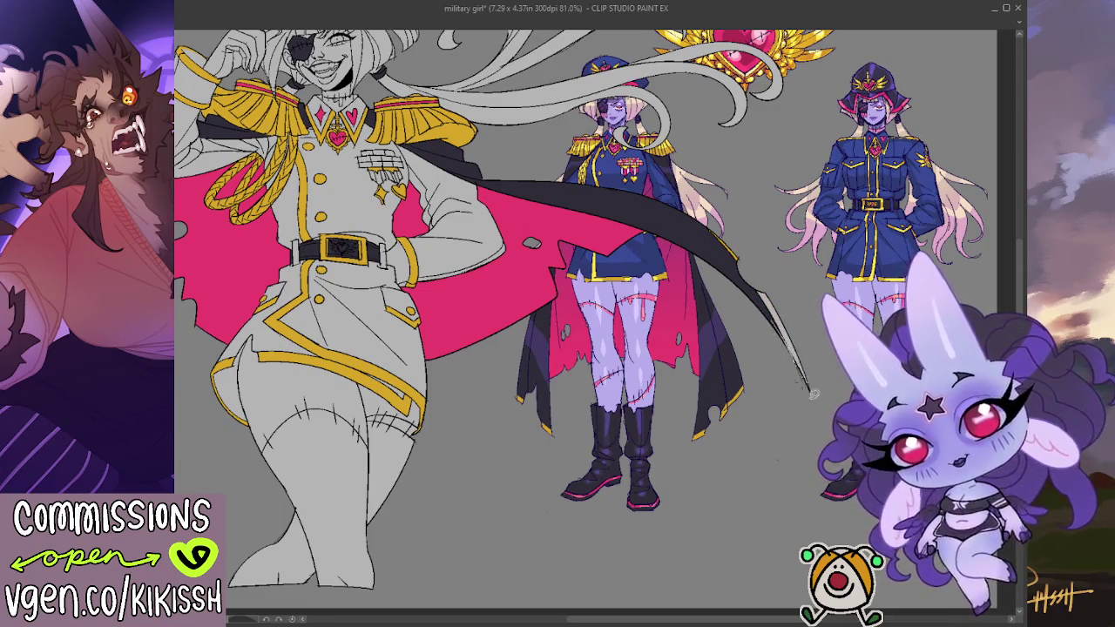
drag(760, 285, 810, 391)
scroll(775, 346, down, 3)
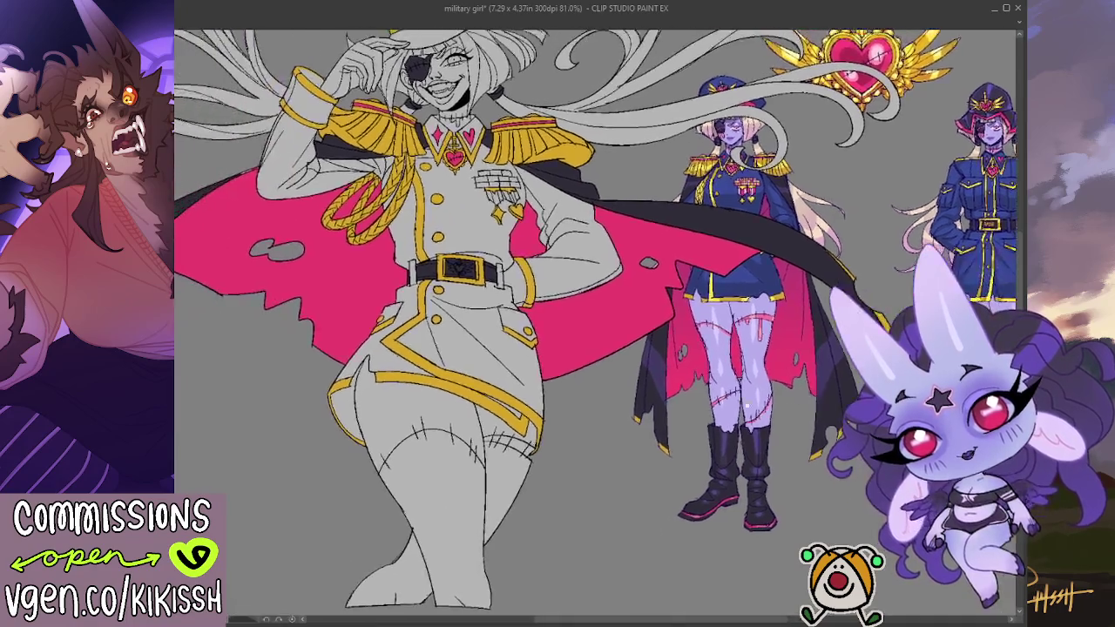
scroll(335, 338, up, 3)
drag(331, 362, 319, 448)
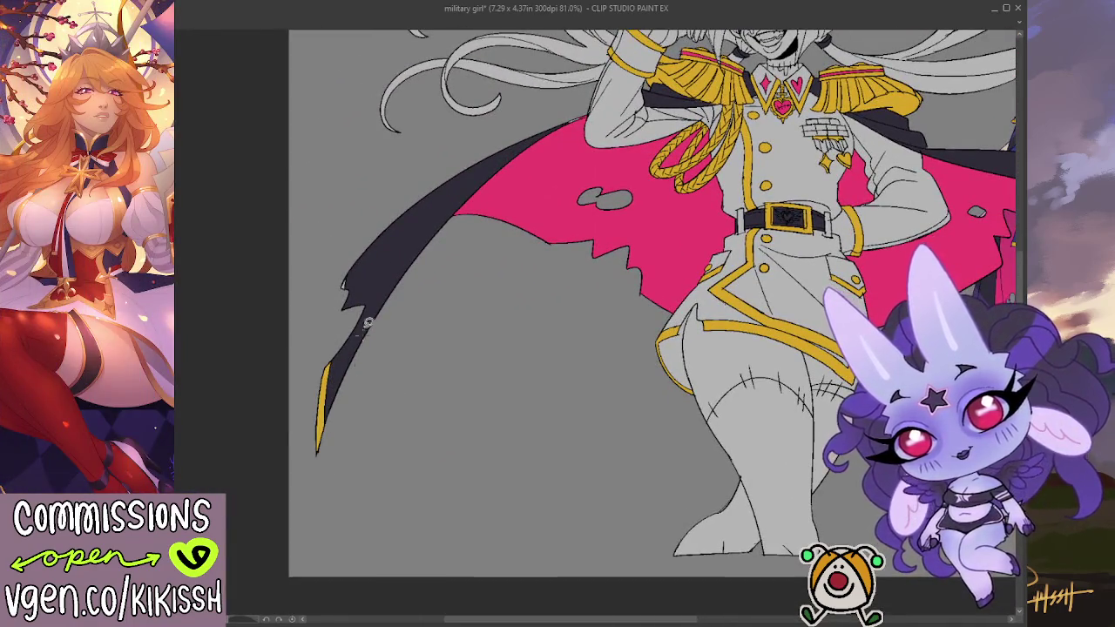
Step: Pan over to view the second reference figure in full
scroll(505, 427, up, 1)
scroll(506, 427, up, 1)
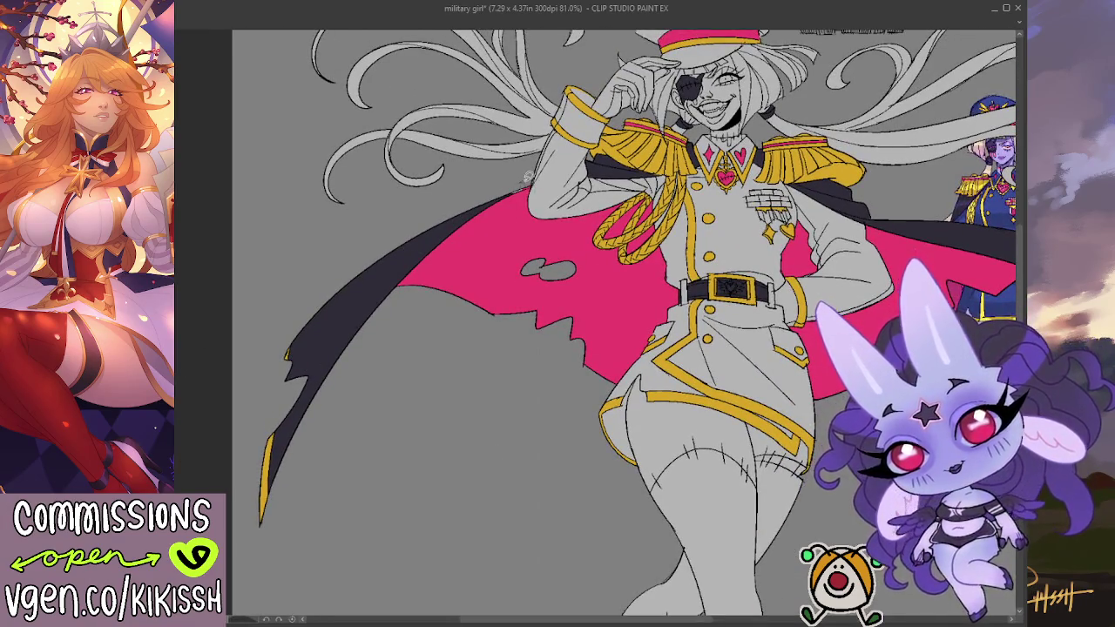
scroll(542, 302, right, 1)
scroll(542, 302, down, 2)
scroll(497, 288, up, 2)
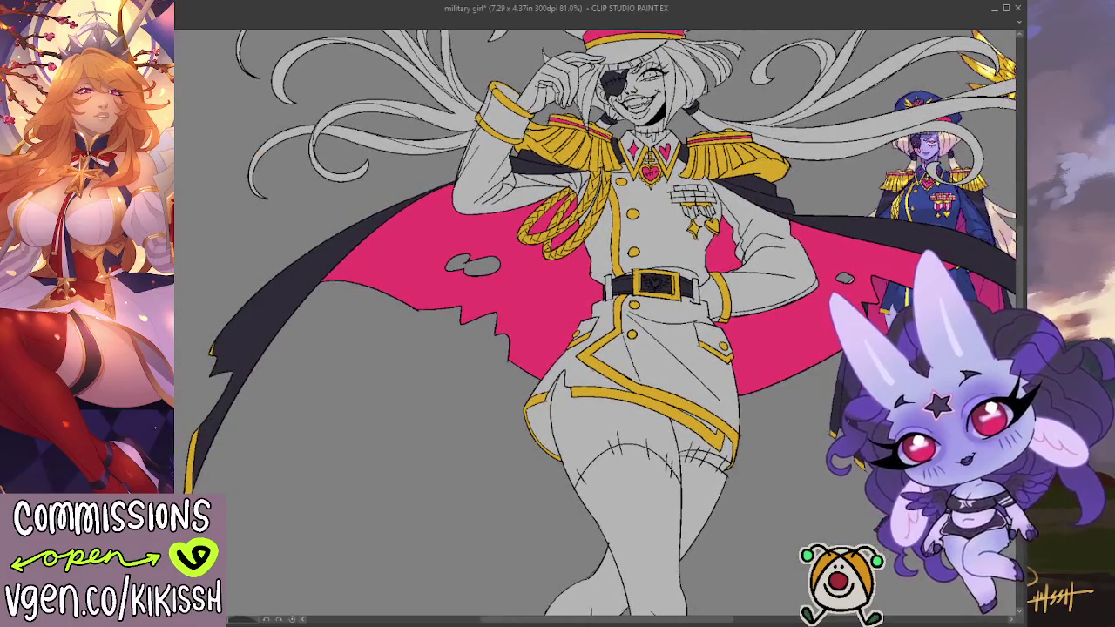
drag(492, 390, 374, 398)
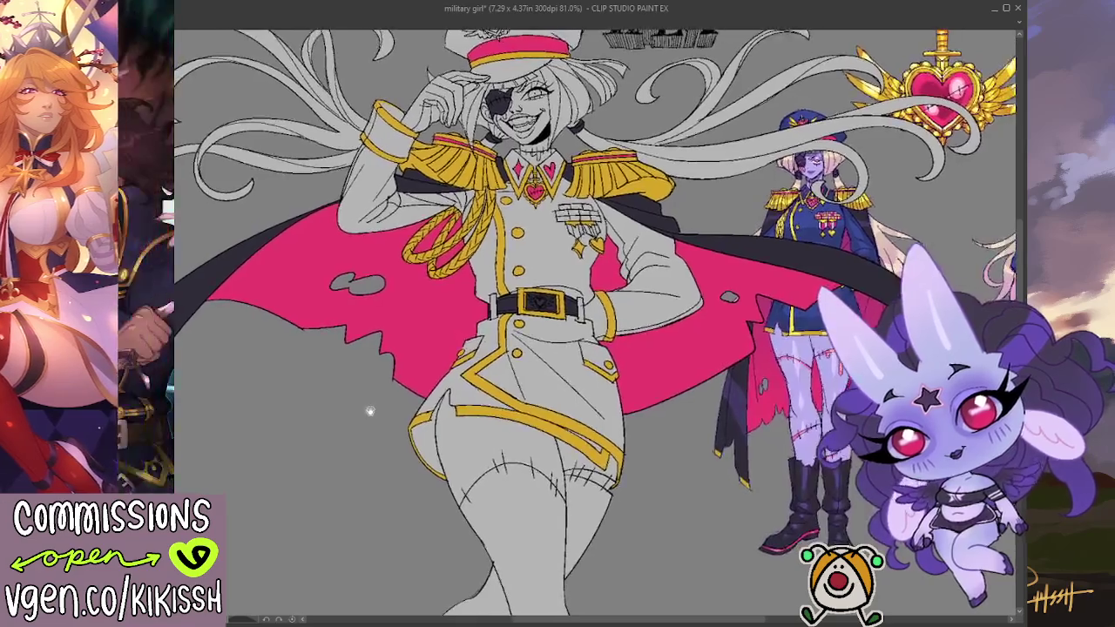
scroll(369, 398, down, 2)
scroll(444, 246, down, 2)
Step: Lasso-fill Helga's thighs below the uniform skirt with lavender
mouse_move(439, 290)
mouse_down()
mouse_move(625, 329)
mouse_move(627, 309)
mouse_up()
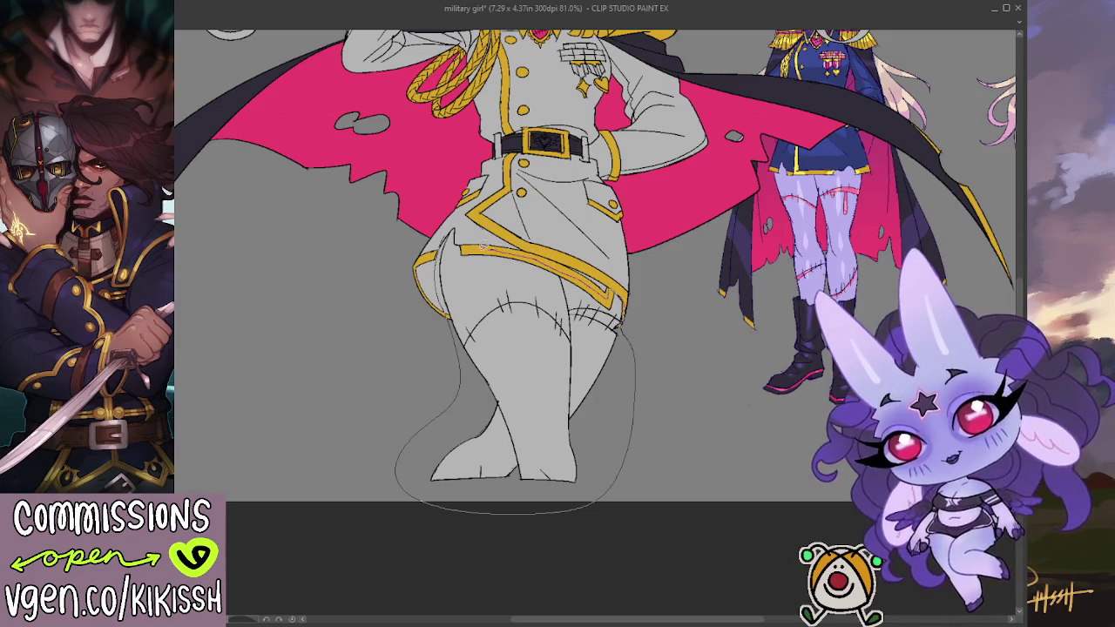
drag(470, 246, 454, 223)
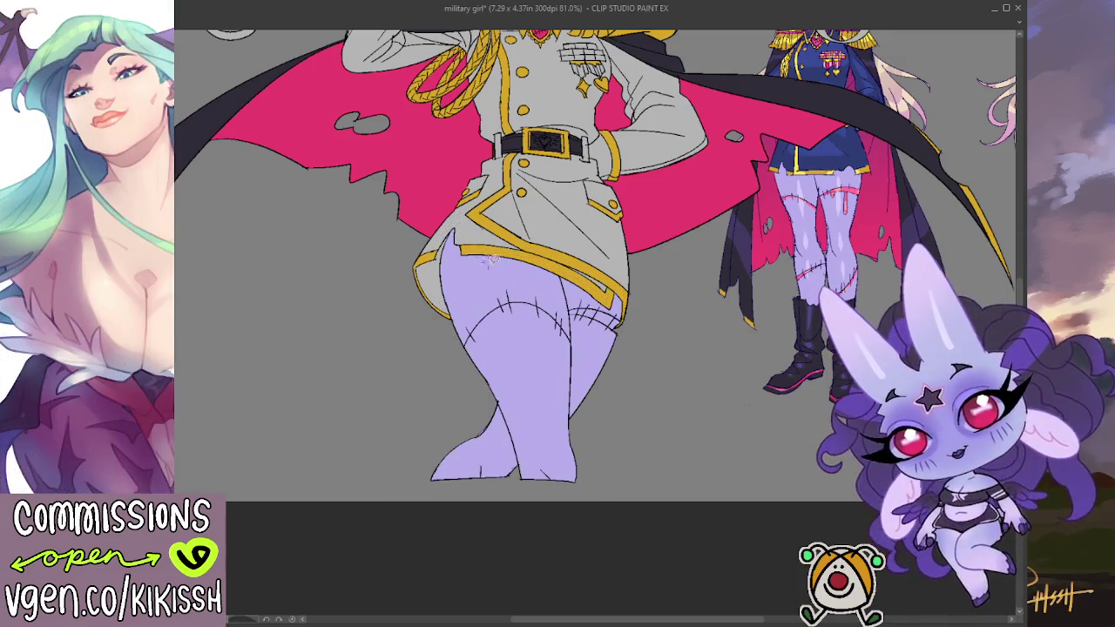
scroll(587, 290, up, 5)
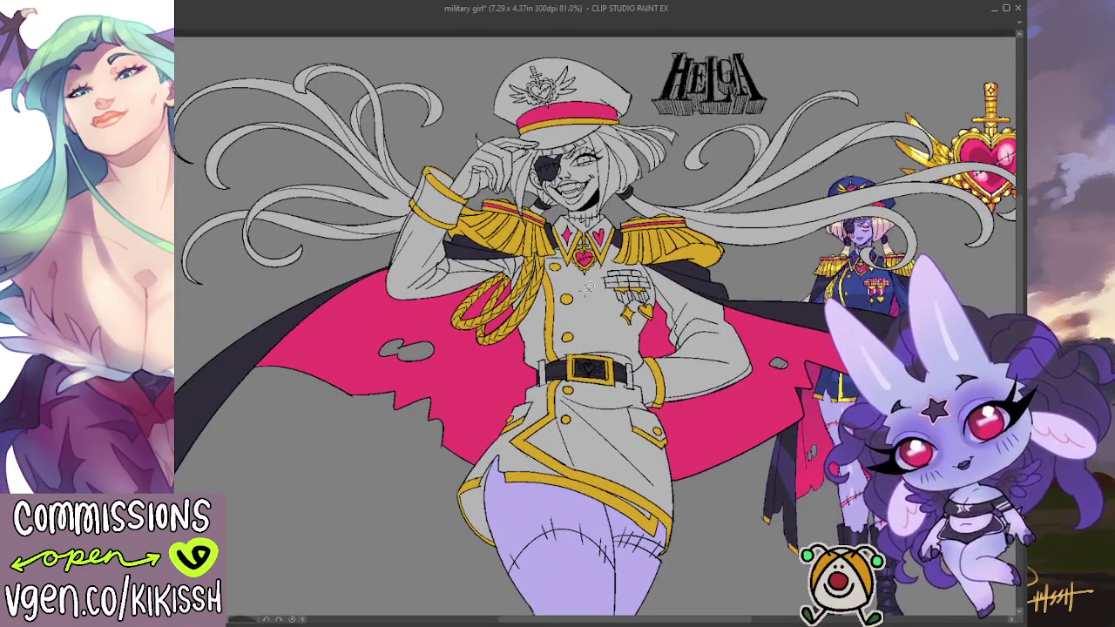
scroll(574, 114, up, 2)
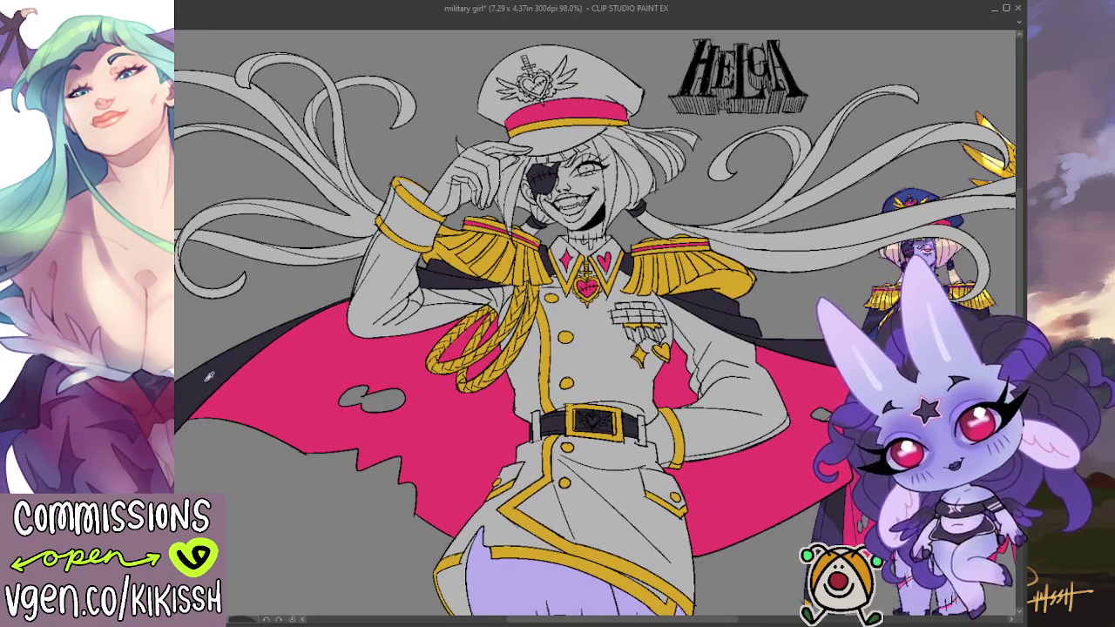
Step: Bucket-fill the glove at the cap brim solid black, referring to other layers
drag(614, 161, 601, 174)
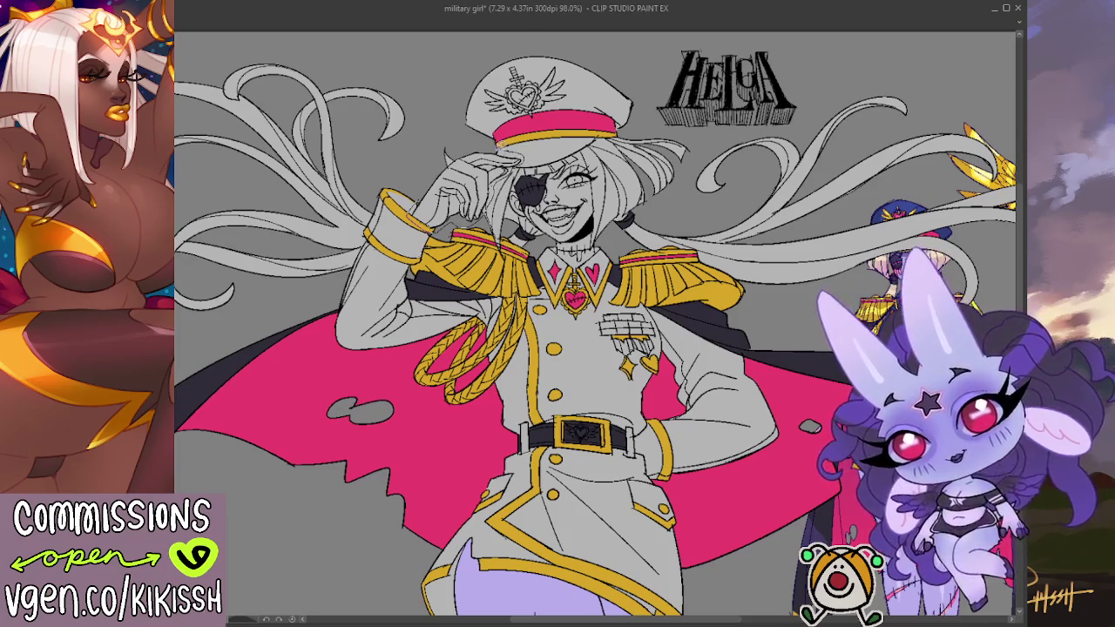
click(435, 190)
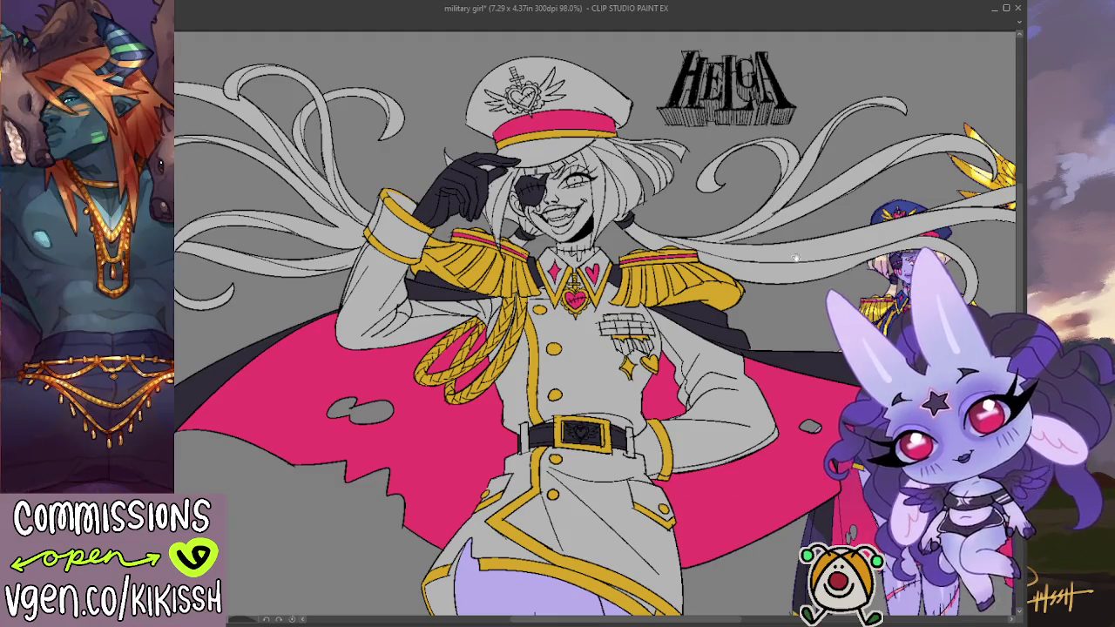
drag(795, 258, 814, 275)
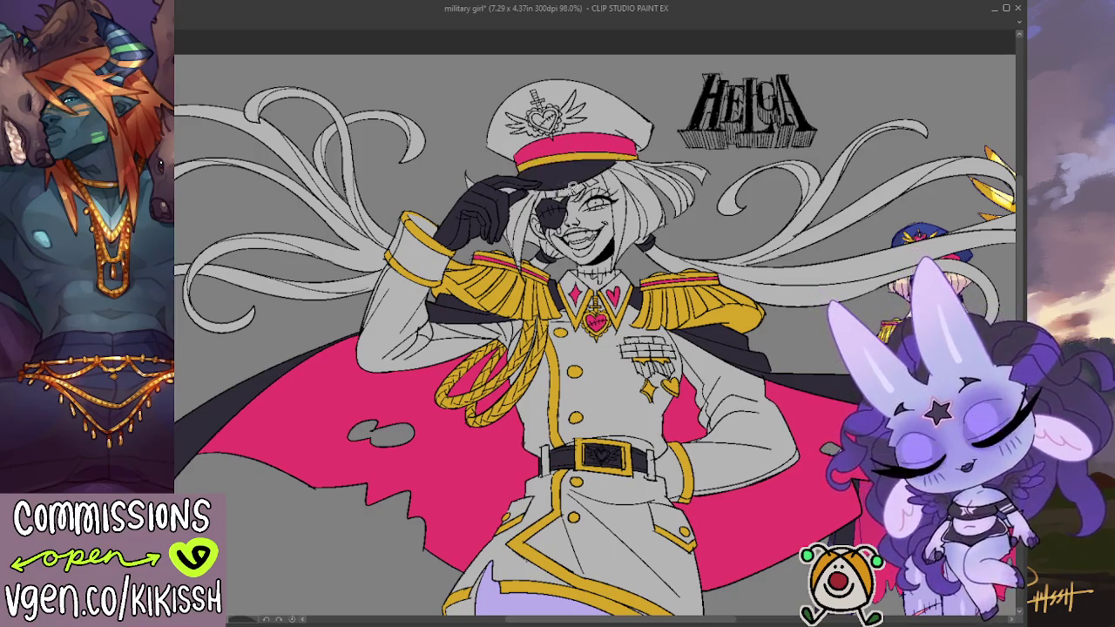
scroll(655, 200, down, 1)
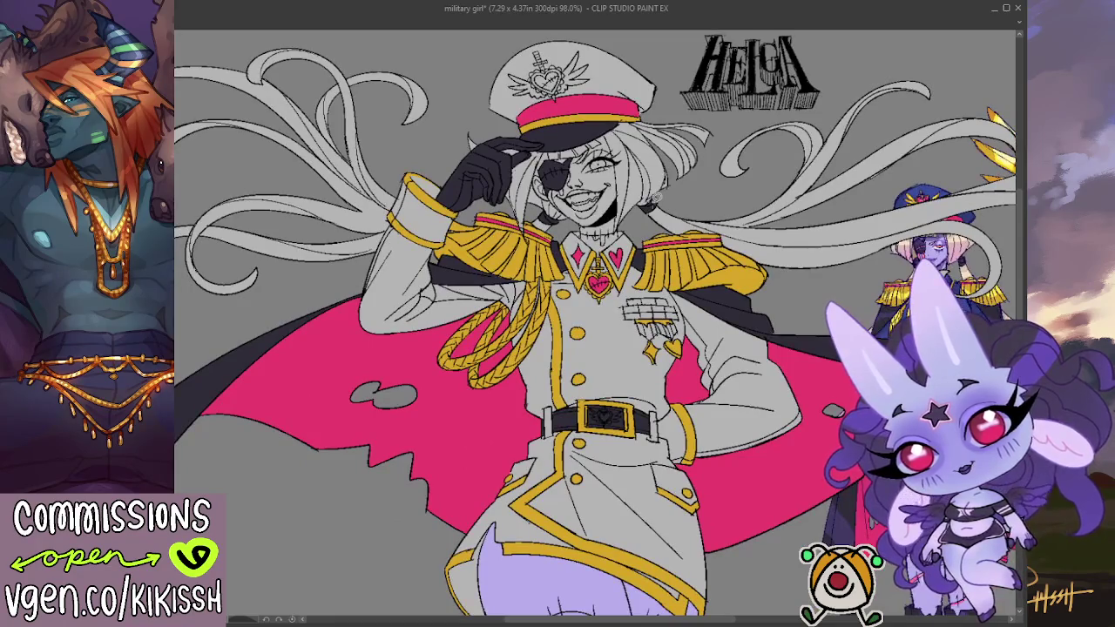
scroll(653, 201, down, 1)
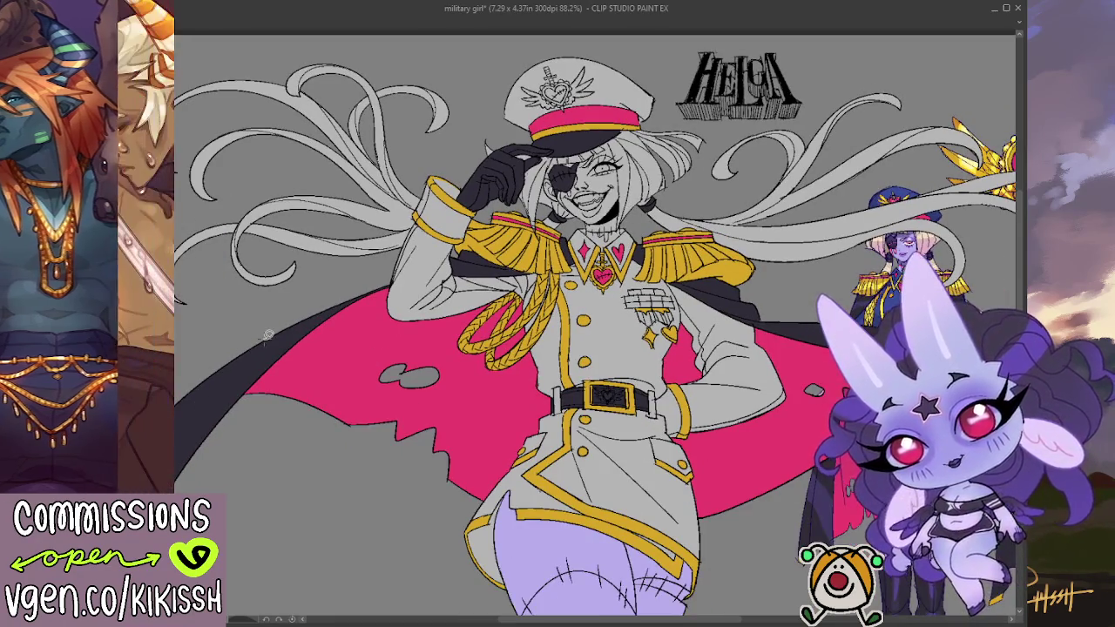
Step: Zoom out to review the whole military girl artwork and save it with Ctrl+S
scroll(268, 335, down, 1)
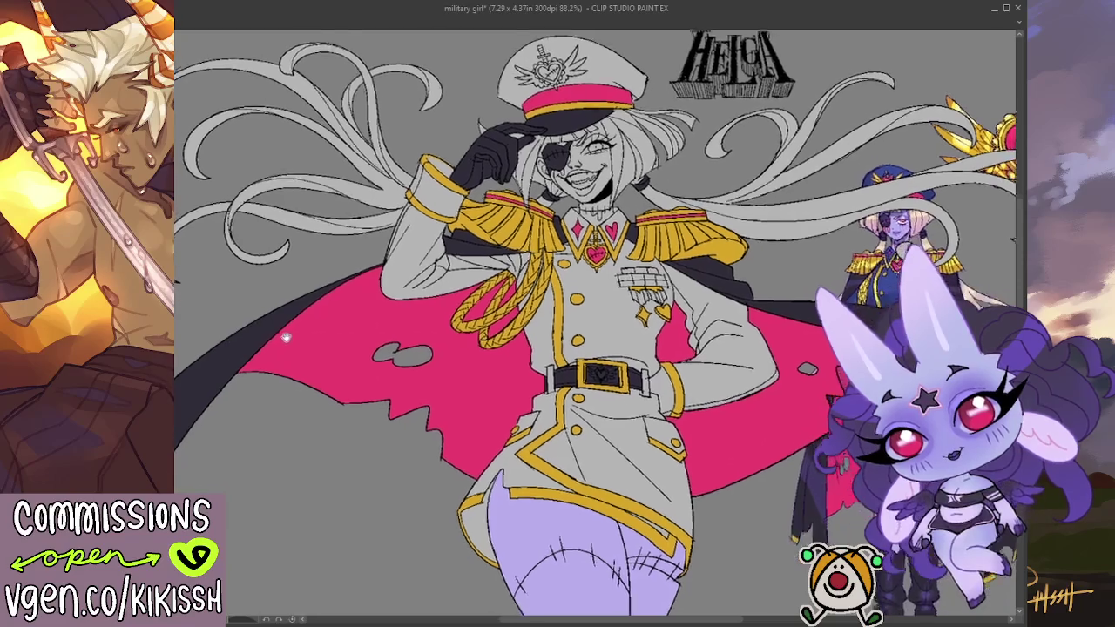
scroll(287, 340, down, 1)
scroll(370, 347, down, 1)
scroll(373, 344, down, 1)
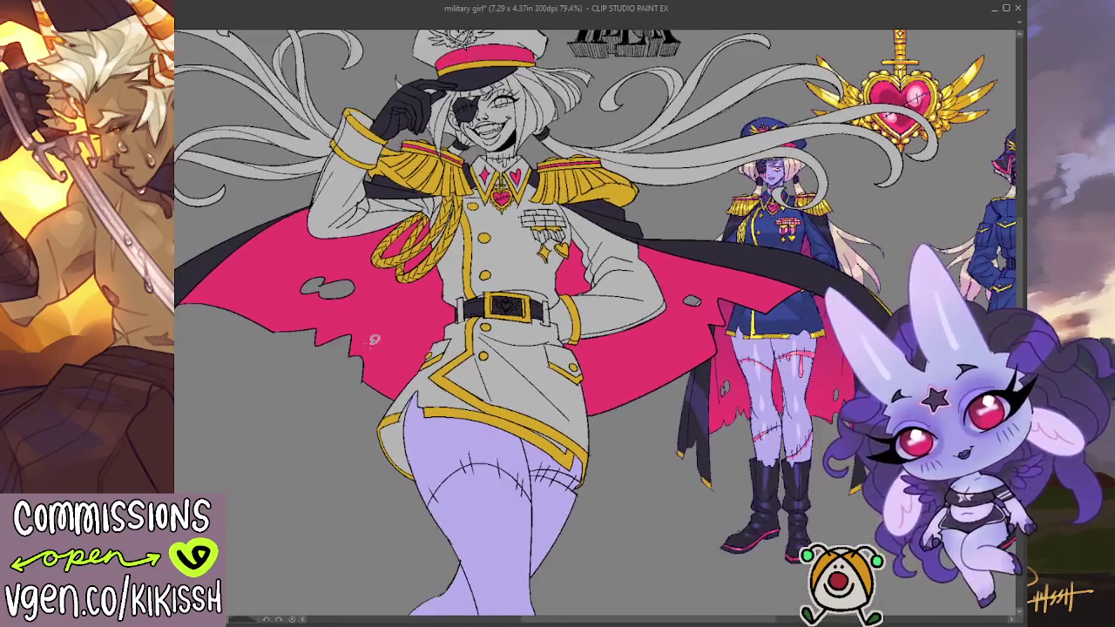
scroll(471, 382, down, 1)
scroll(514, 387, down, 1)
drag(540, 400, 551, 385)
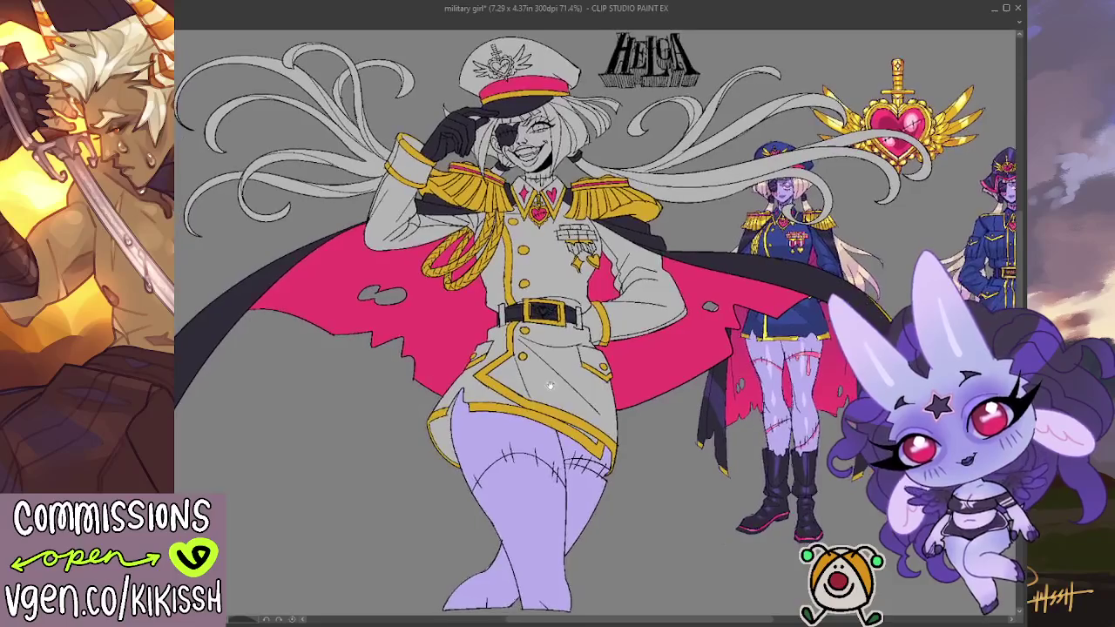
key(ctrl+s)
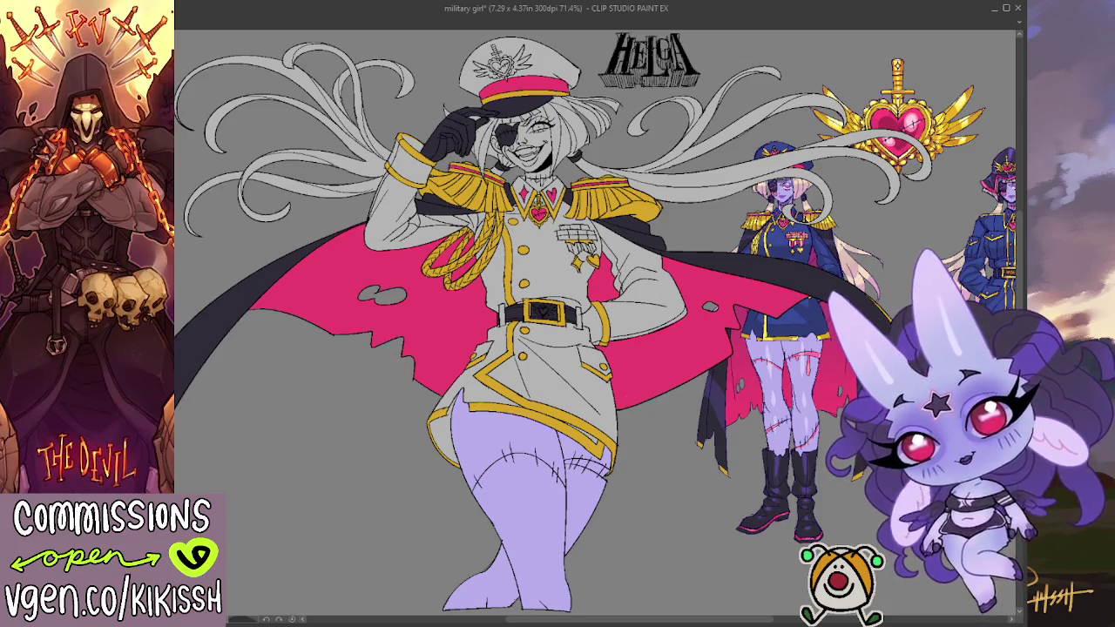
scroll(596, 184, up, 3)
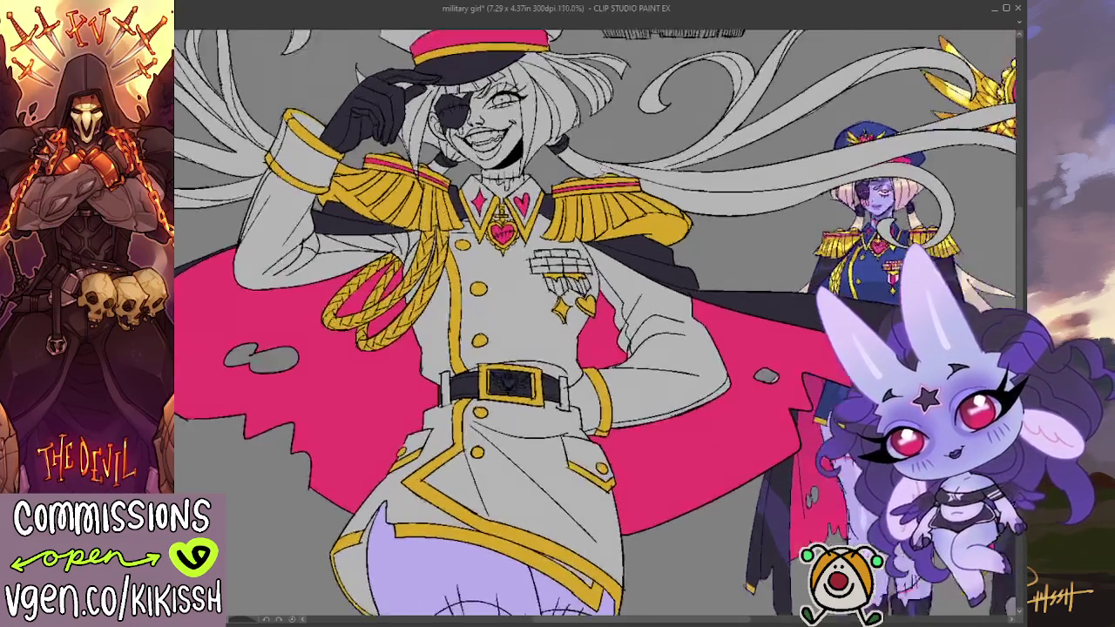
Step: Lasso-fill the face and neck lavender and add small dark stitch marks on the neck
scroll(477, 493, up, 3)
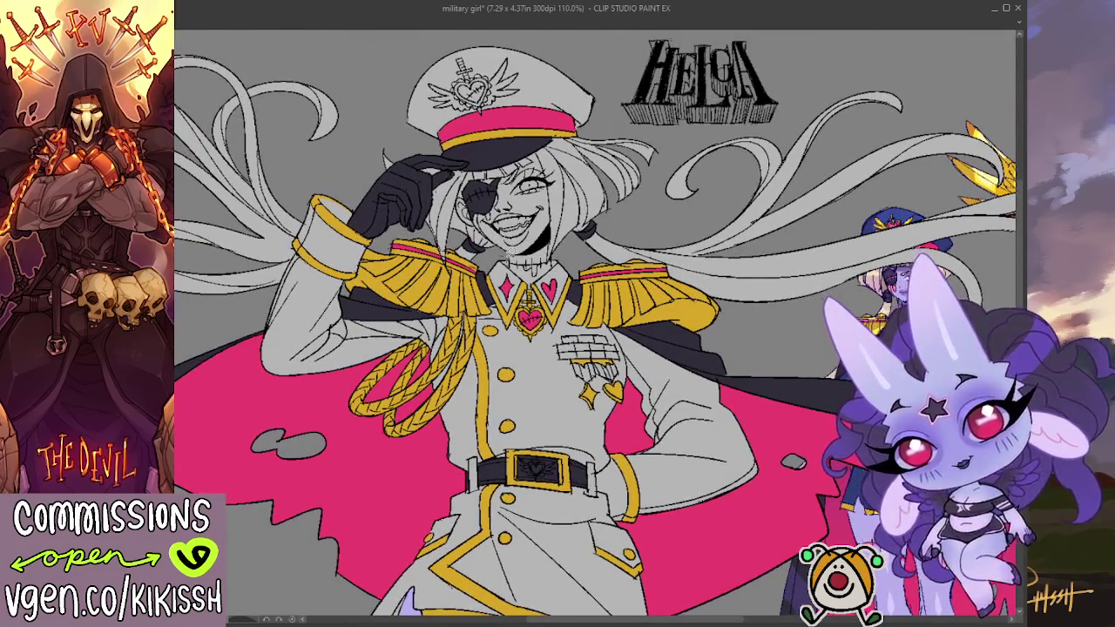
drag(512, 263, 521, 274)
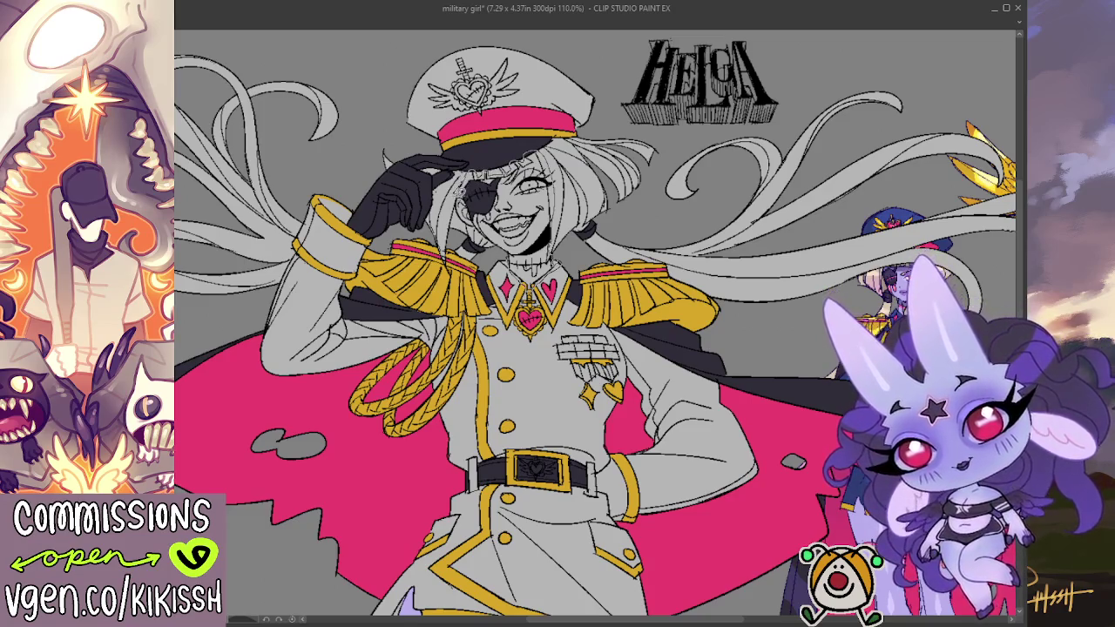
drag(498, 249, 519, 266)
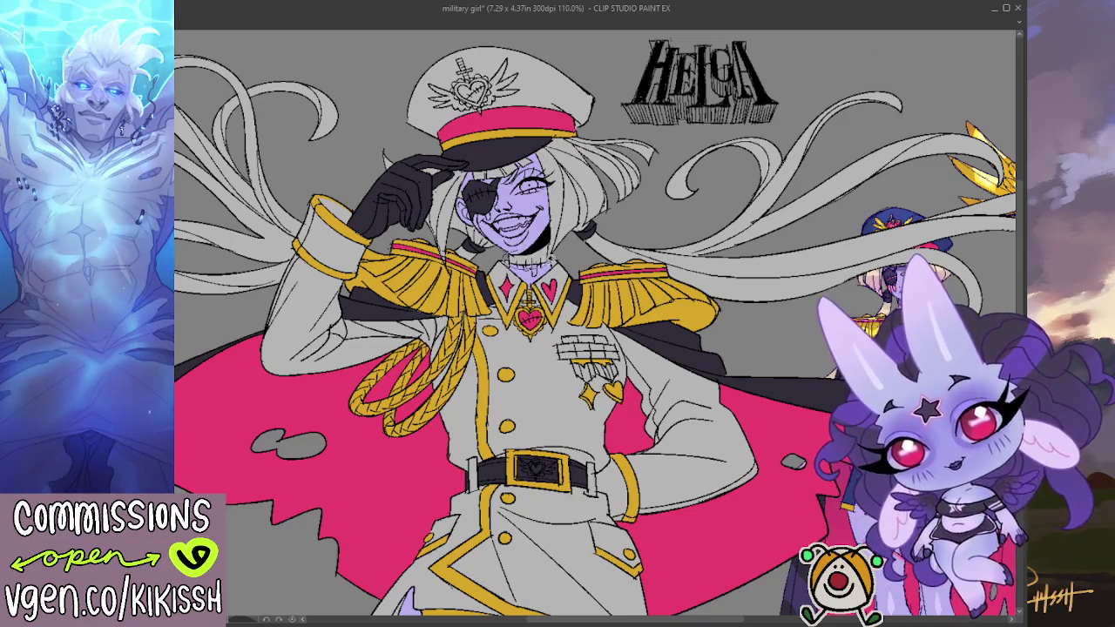
drag(513, 248, 527, 260)
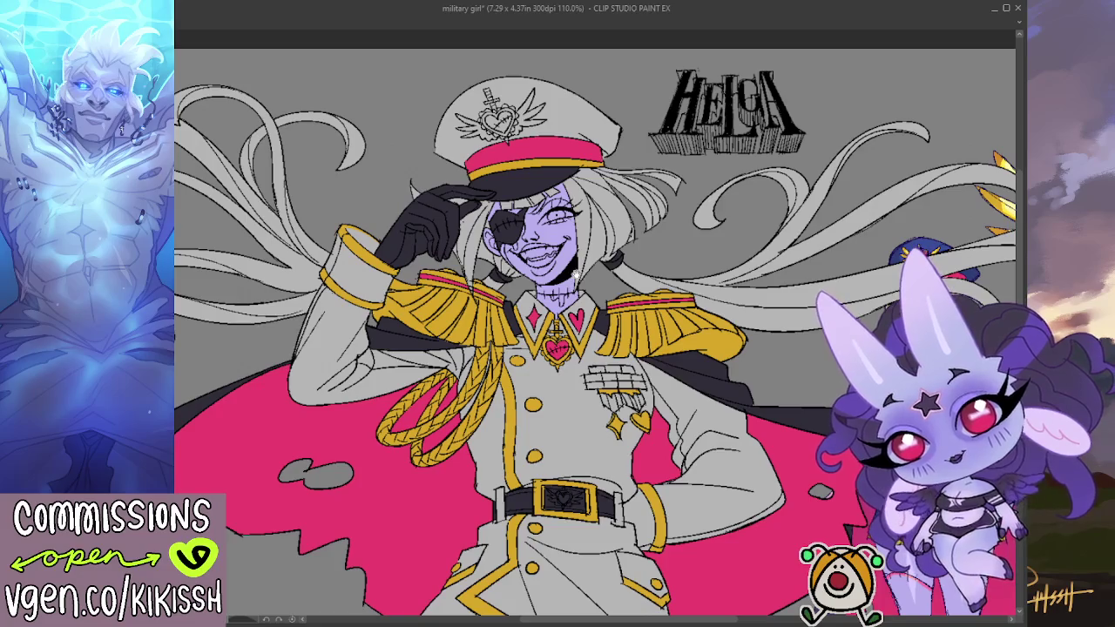
key(ctrl+minus)
drag(673, 355, 661, 259)
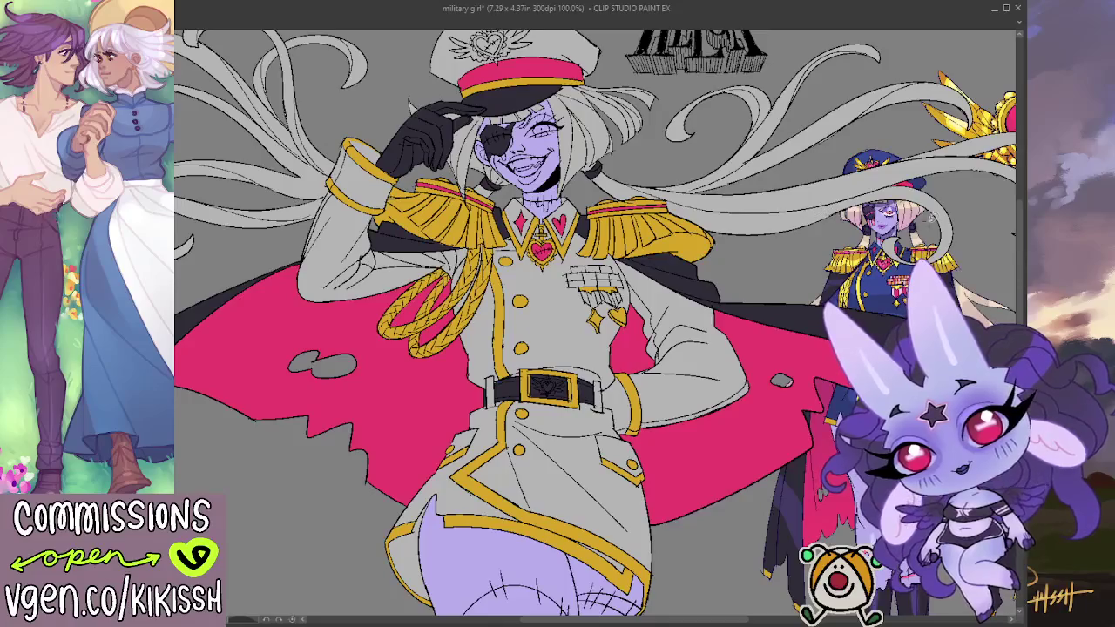
drag(1011, 233, 928, 229)
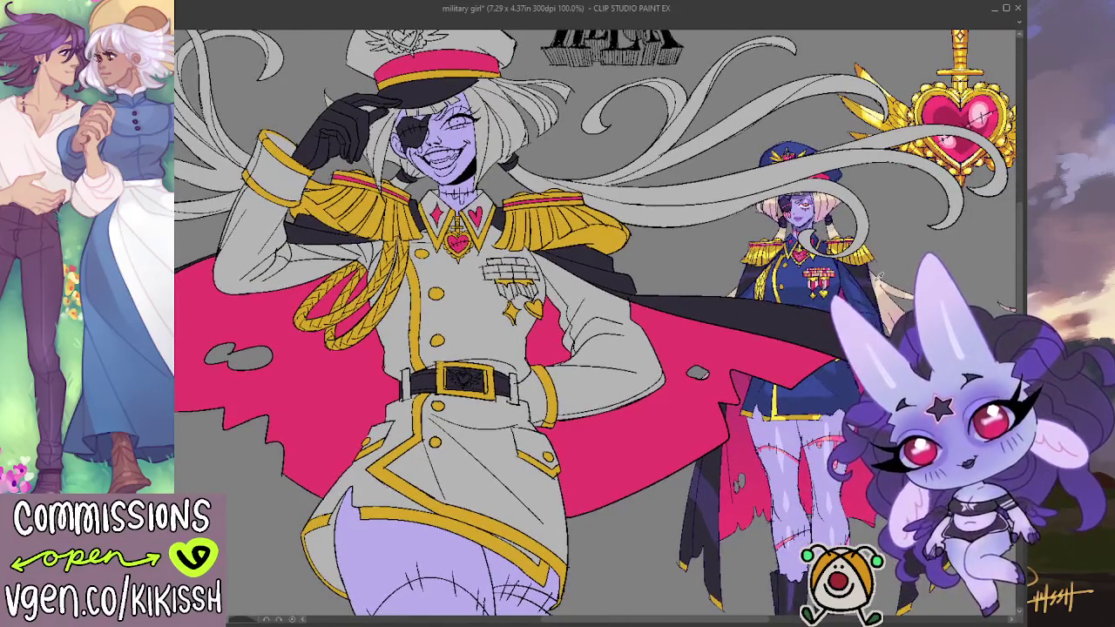
drag(879, 277, 692, 261)
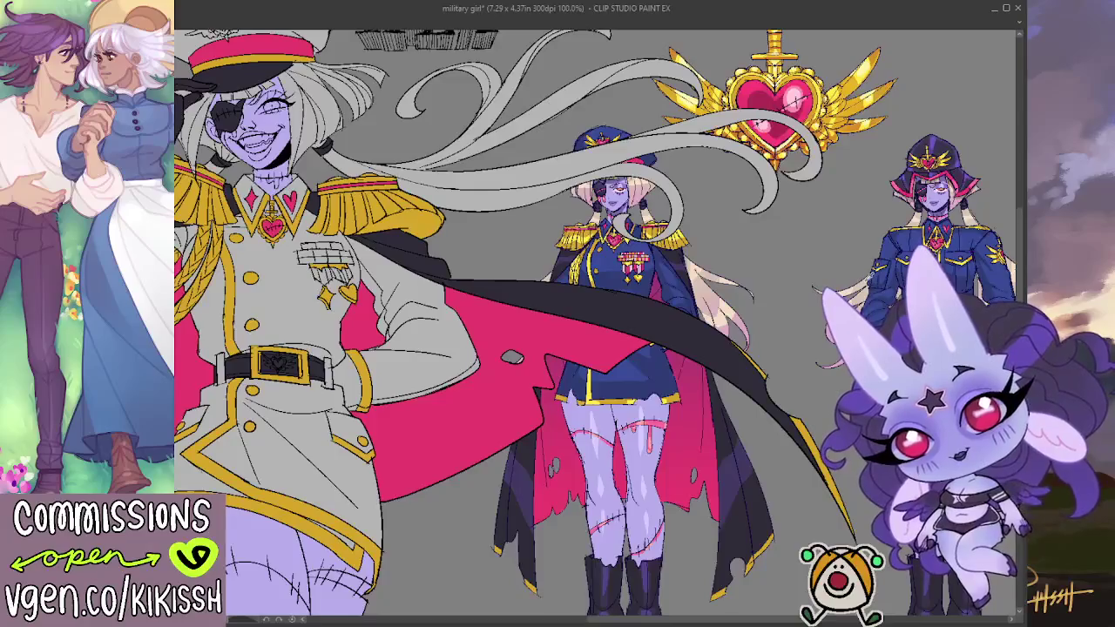
drag(868, 278, 1080, 253)
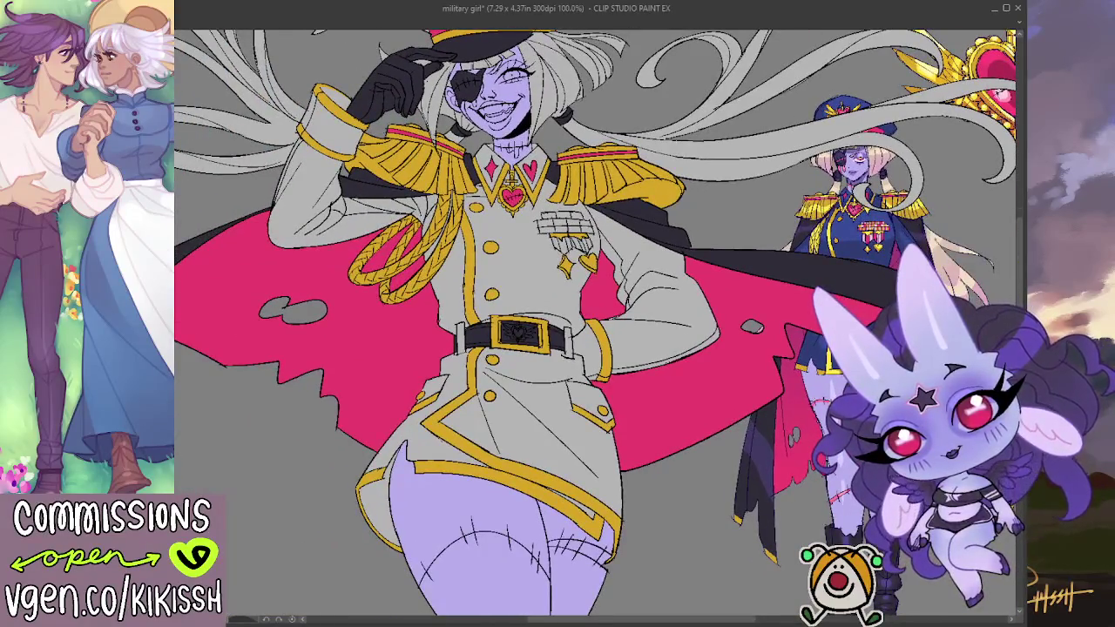
drag(275, 158, 406, 269)
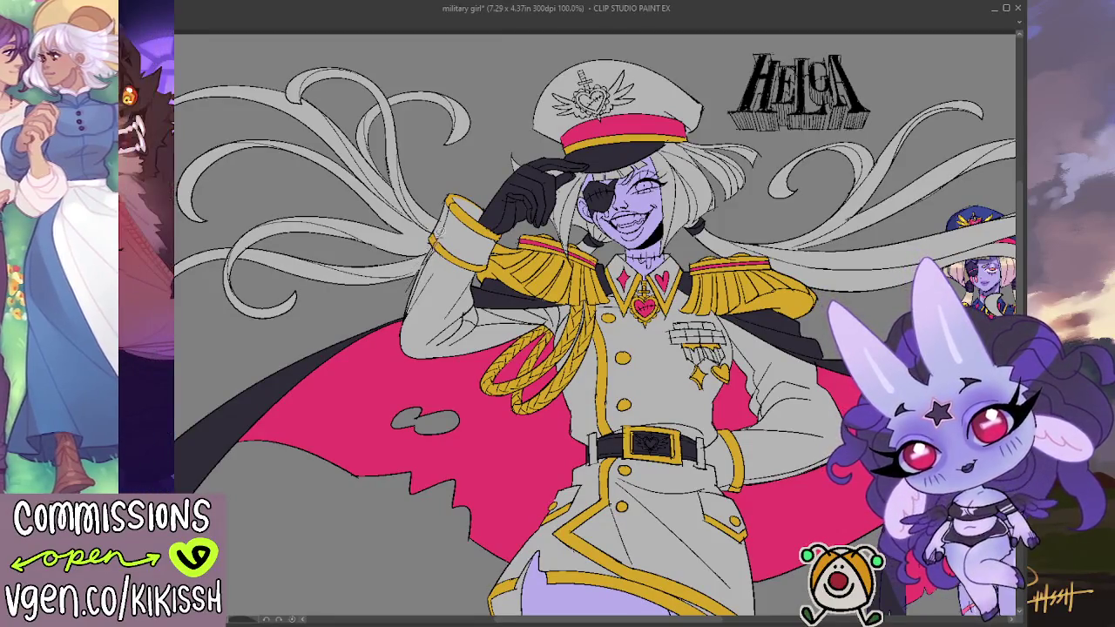
mouse_move(425, 161)
mouse_down()
mouse_move(428, 40)
mouse_move(176, 51)
mouse_move(191, 357)
mouse_move(493, 284)
mouse_up()
Step: Fill the lower-left hair strands and the hair beside the face pale blonde
drag(406, 248, 378, 310)
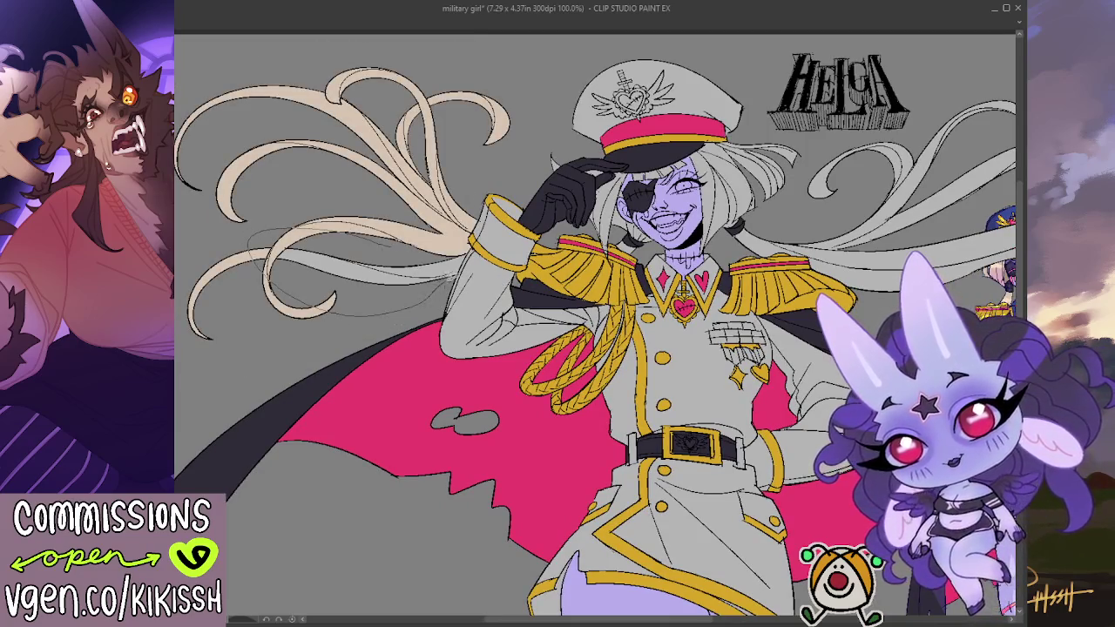
drag(406, 246, 439, 249)
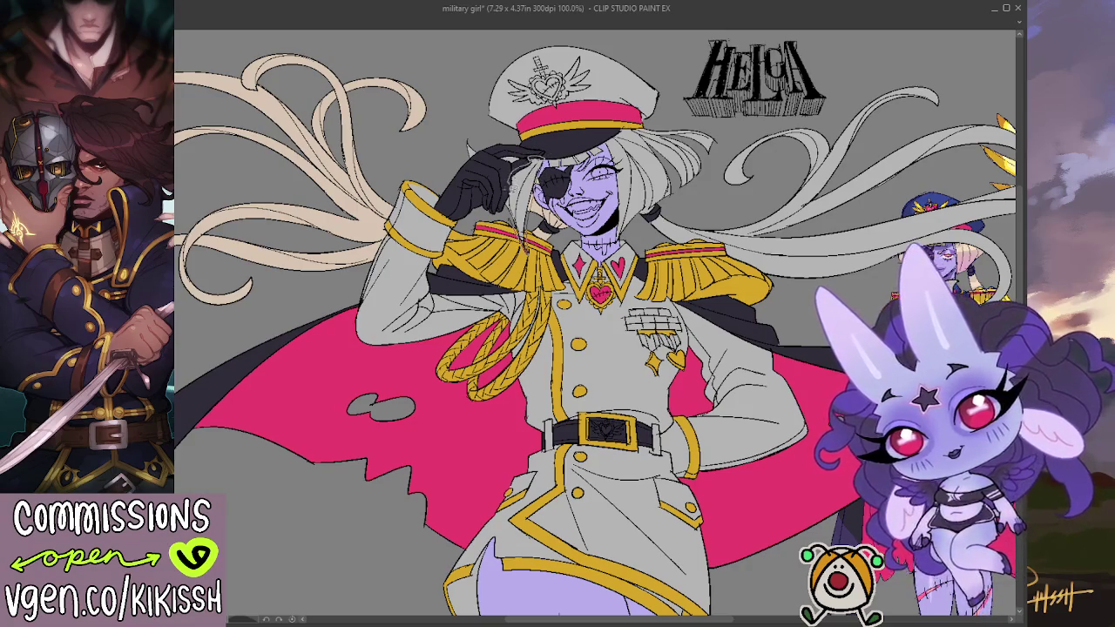
drag(510, 155, 522, 193)
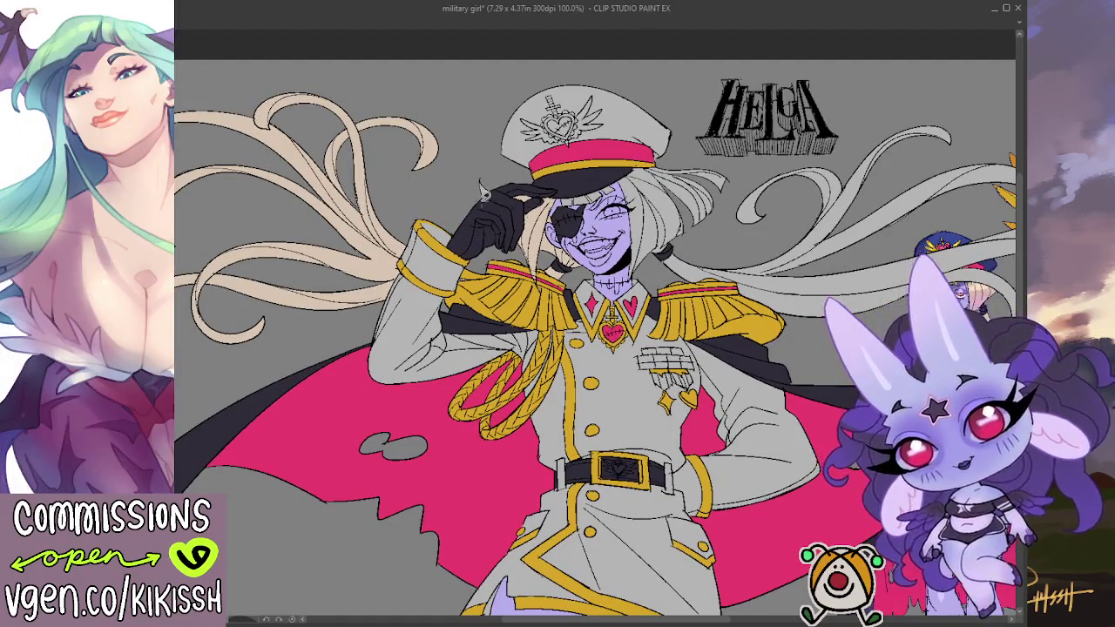
drag(542, 202, 514, 208)
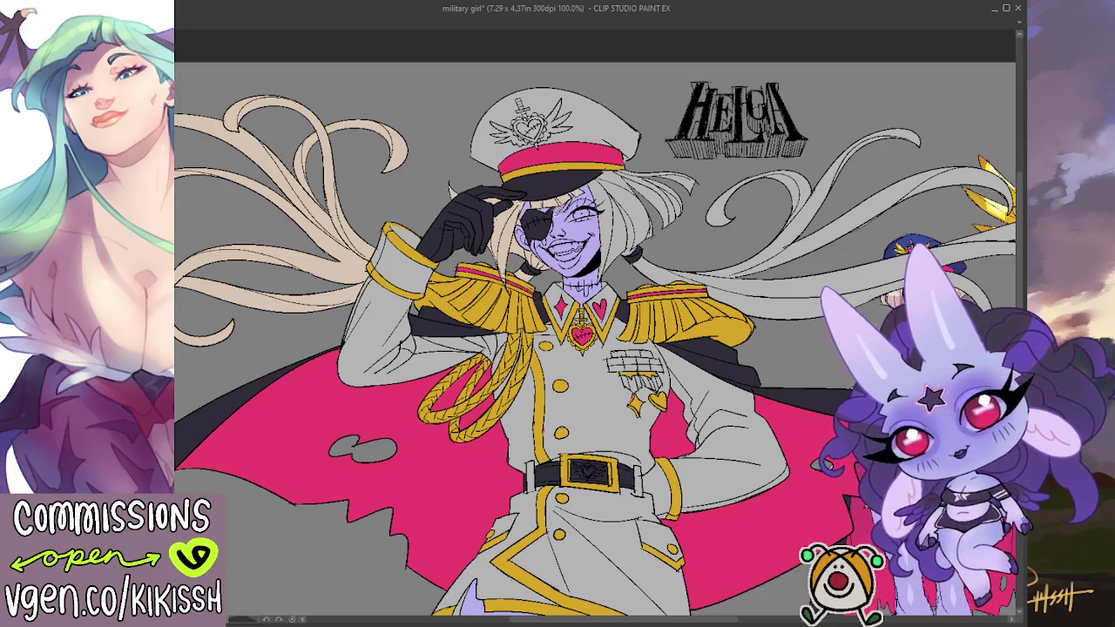
drag(650, 252, 642, 240)
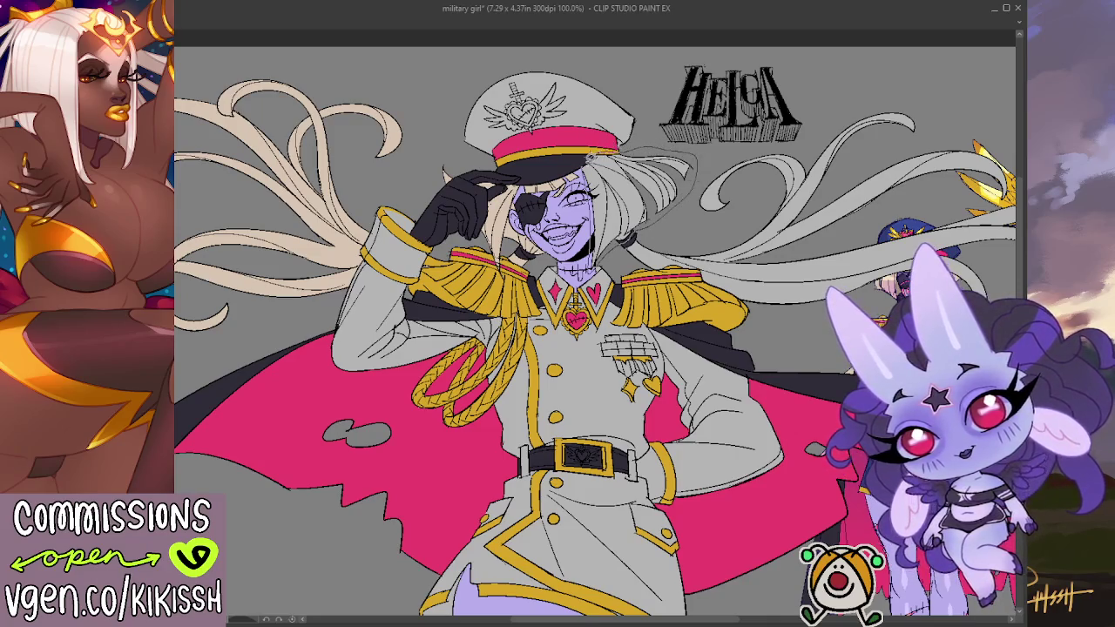
click(597, 167)
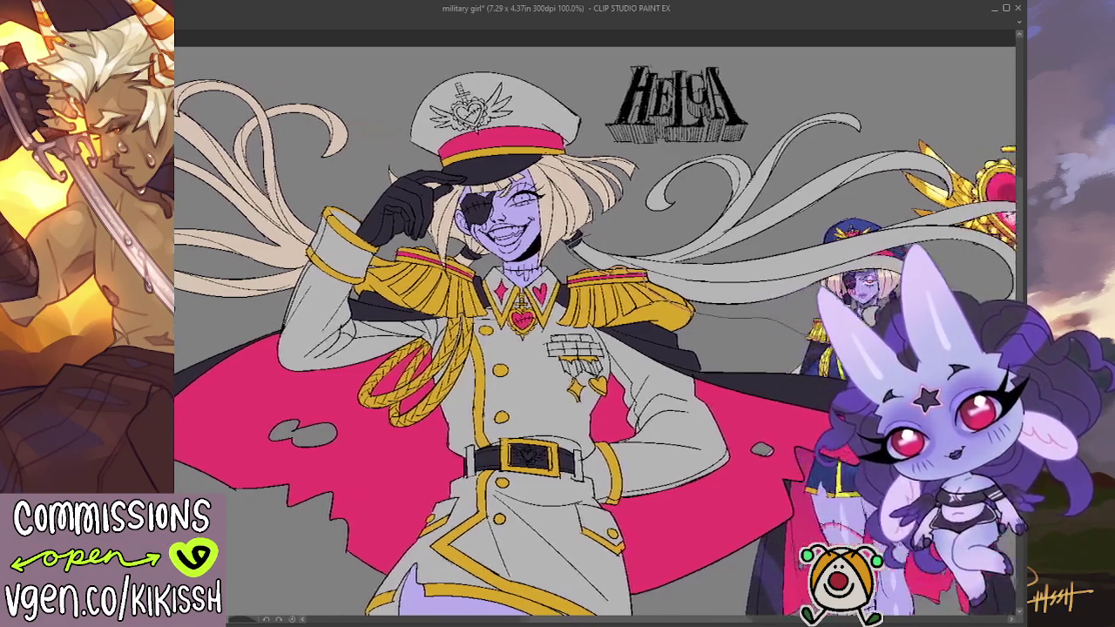
mouse_move(889, 83)
mouse_down()
mouse_move(749, 82)
mouse_move(545, 201)
mouse_move(523, 229)
mouse_up()
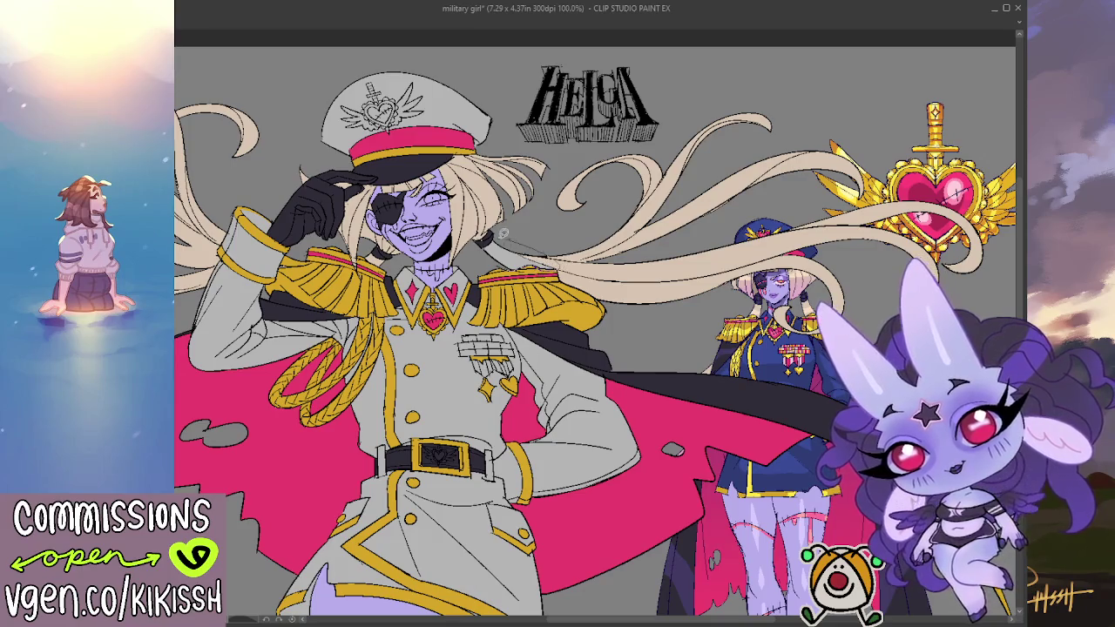
Step: Paint pink over the ends of Helga's long blonde hair strands
drag(488, 238, 549, 277)
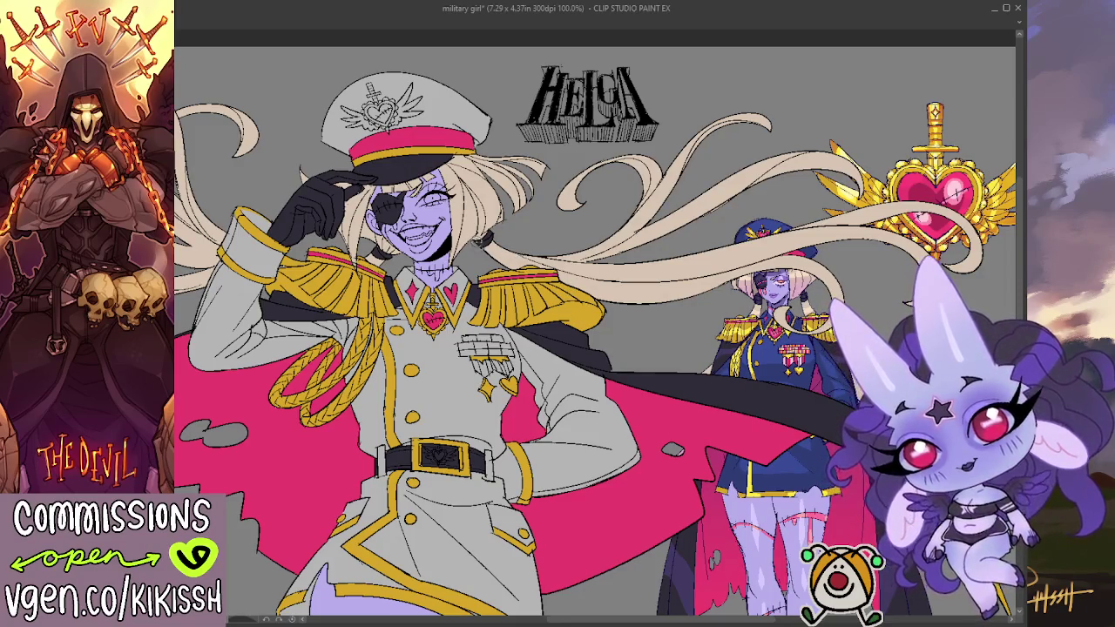
drag(528, 242, 607, 247)
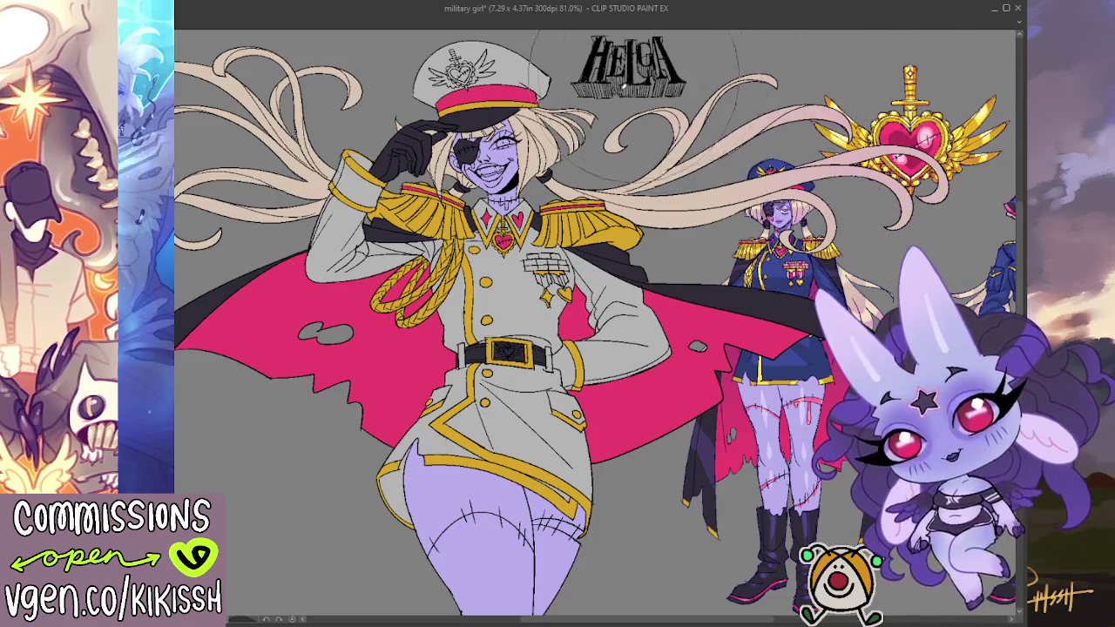
mouse_move(366, 53)
mouse_down()
mouse_move(540, 96)
mouse_move(252, 174)
mouse_up()
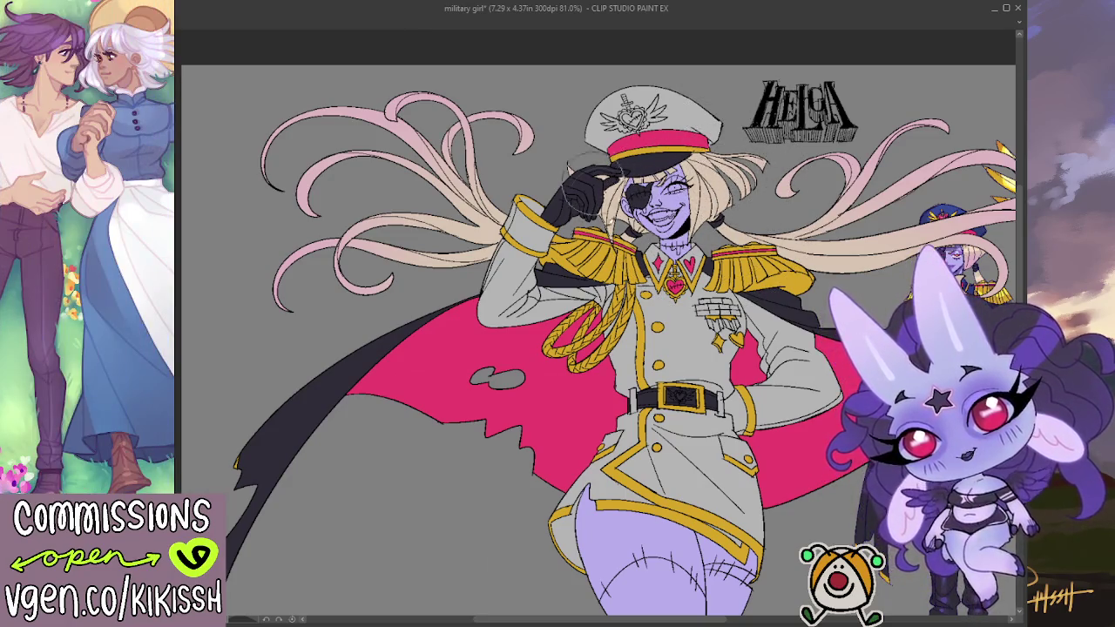
drag(970, 143, 802, 133)
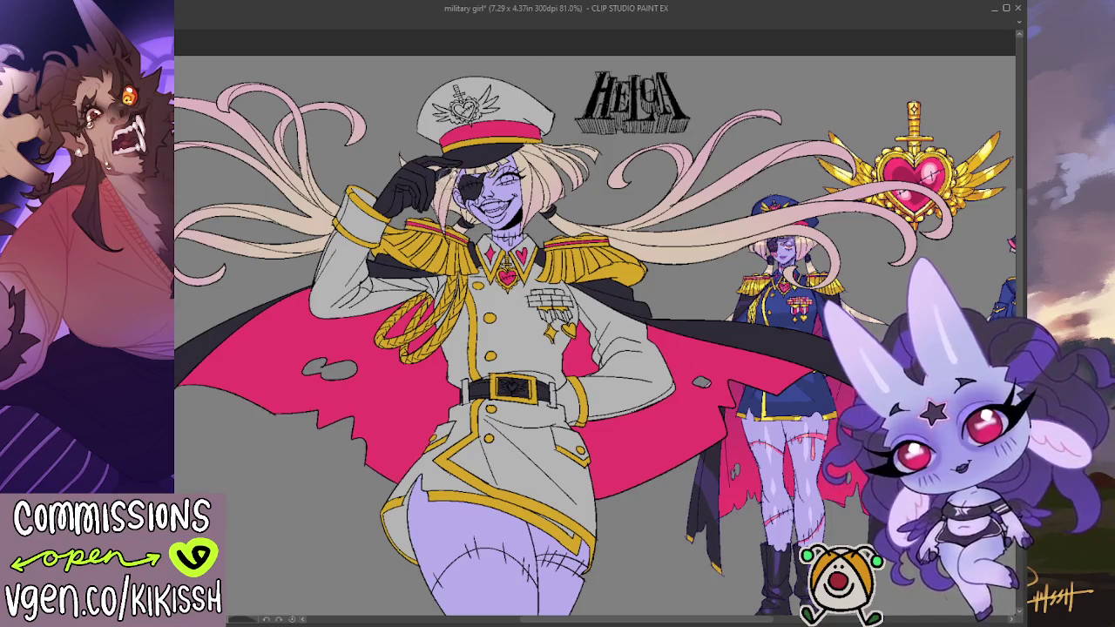
drag(452, 169, 444, 155)
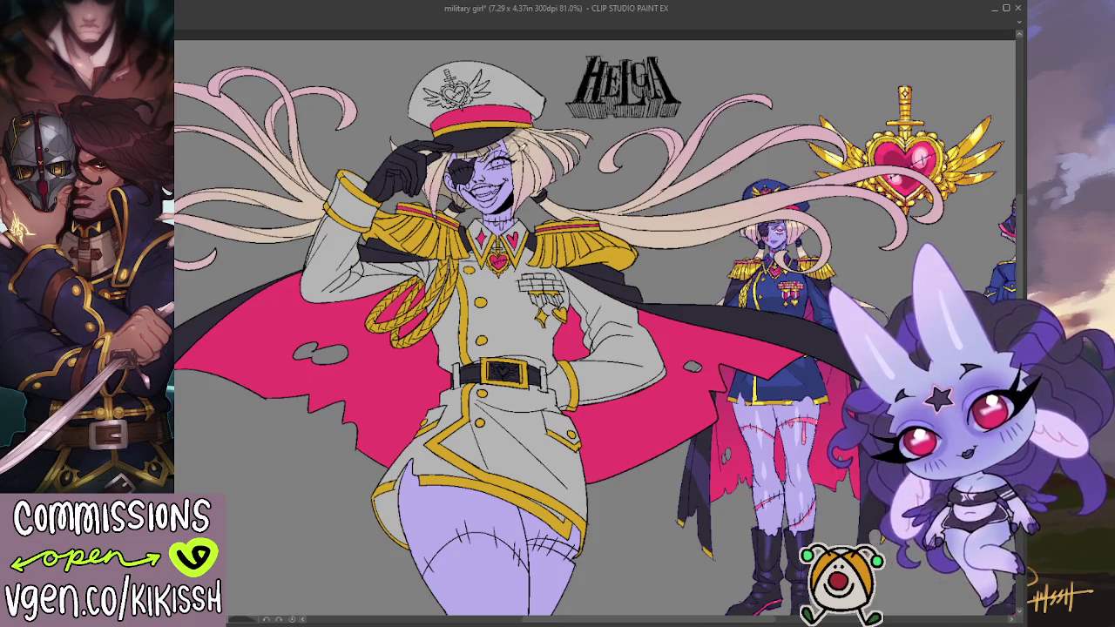
scroll(455, 162, up, 3)
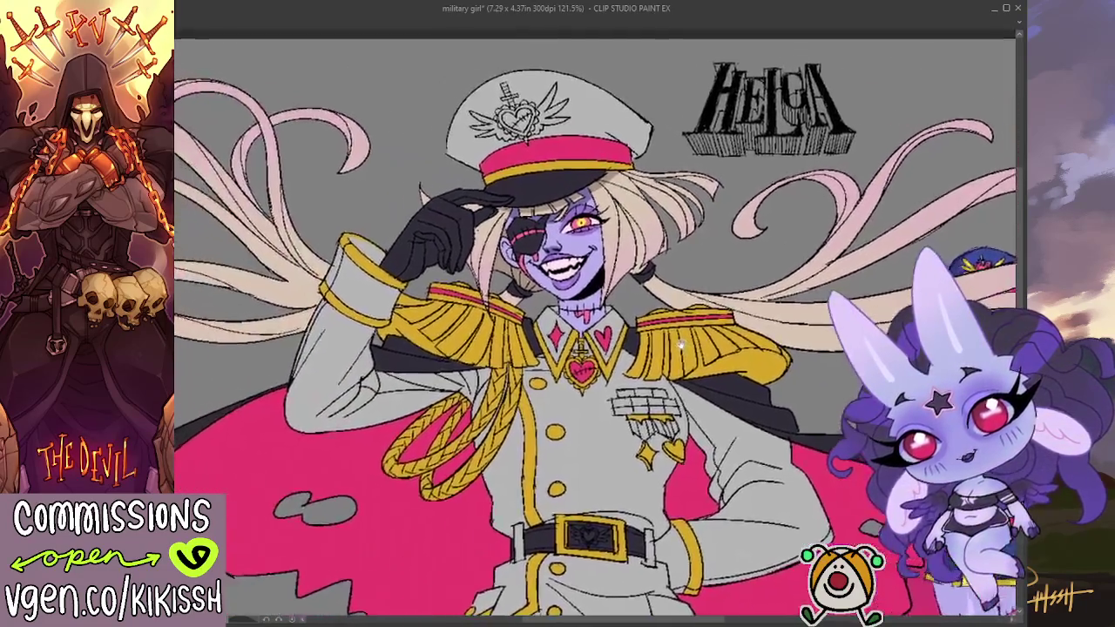
Step: Zoom in on Helga's face, then pan to the second reference figure and heart emblem
scroll(706, 290, up, 1)
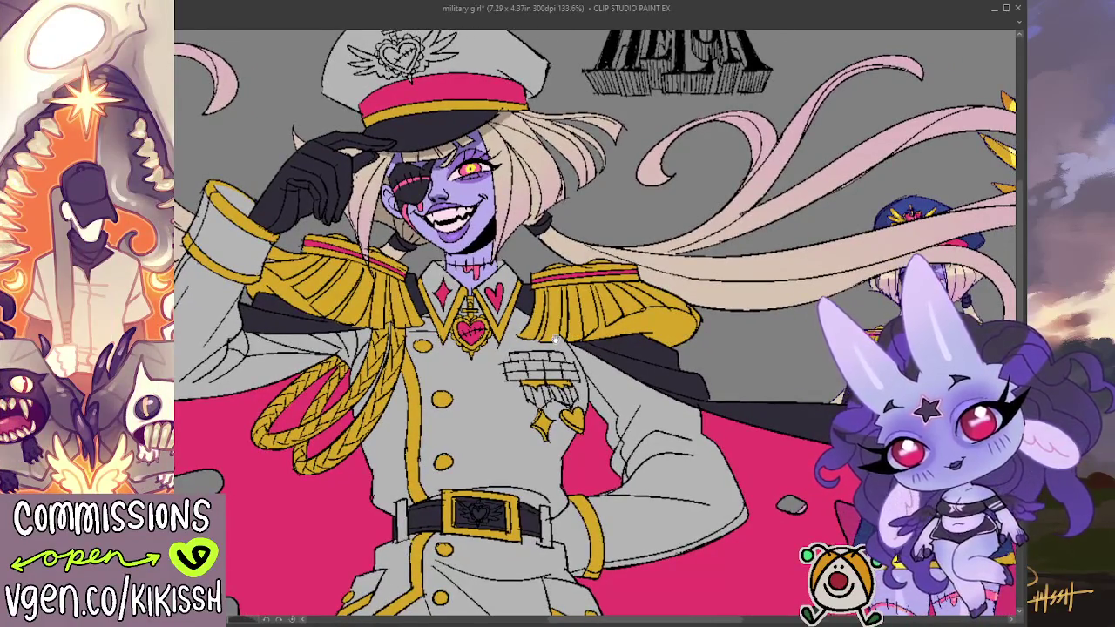
drag(554, 339, 629, 330)
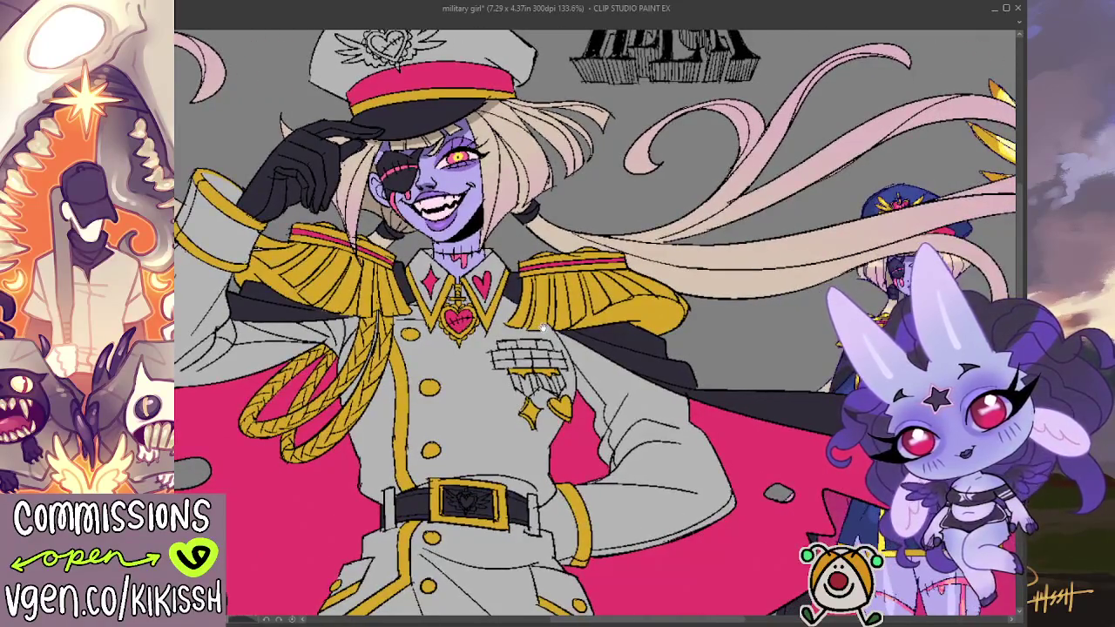
drag(542, 328, 367, 301)
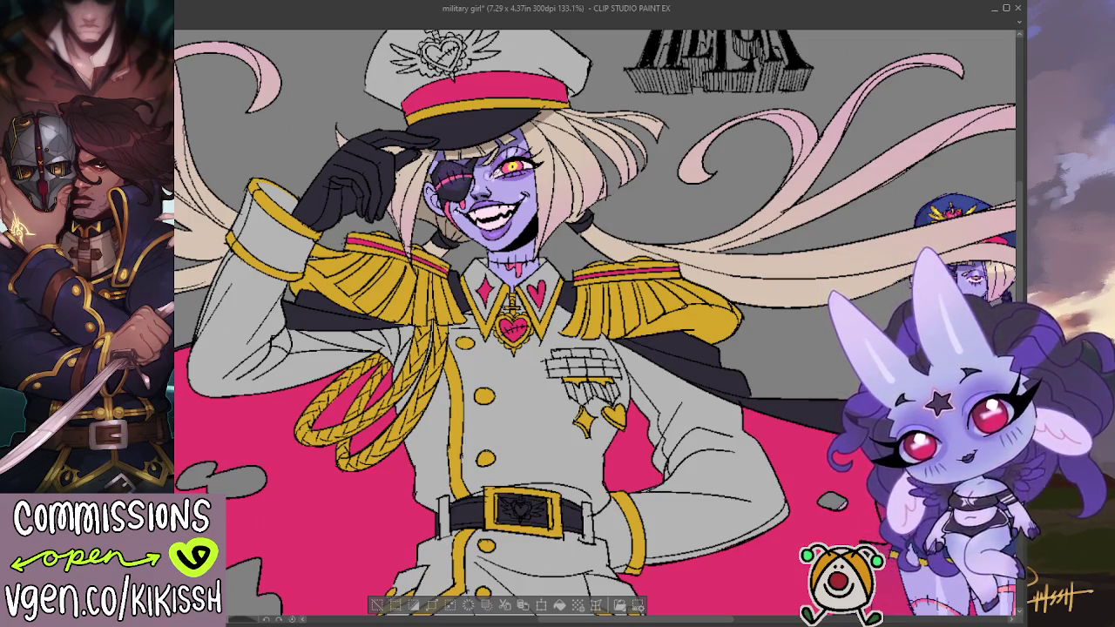
Step: Paint pink accents across the palm and fingertips of the black glove
drag(522, 192, 500, 183)
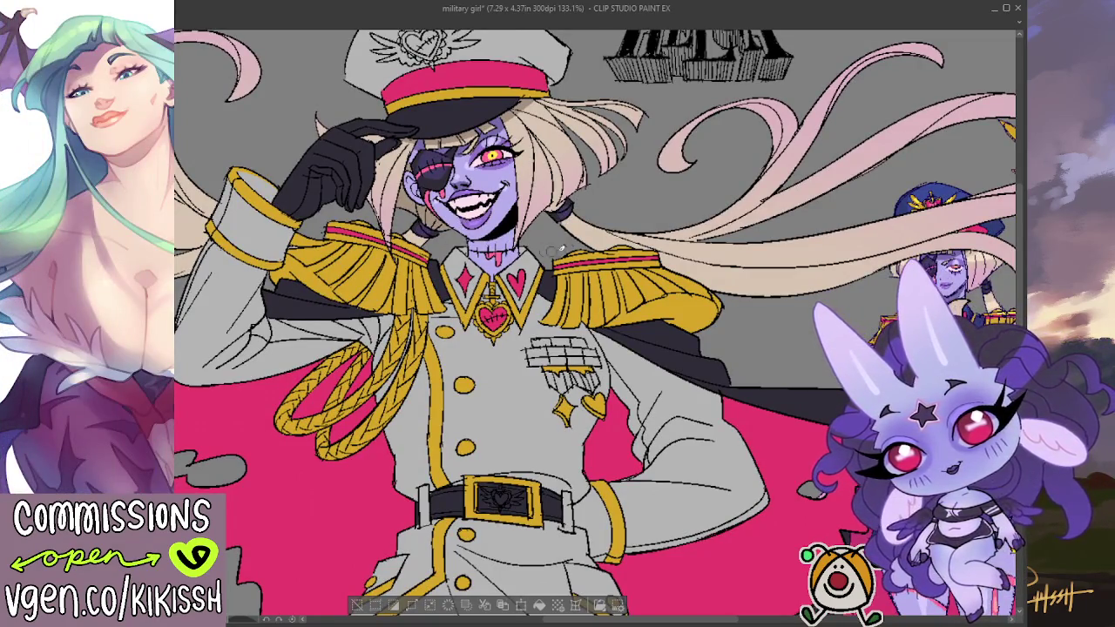
drag(631, 261, 648, 303)
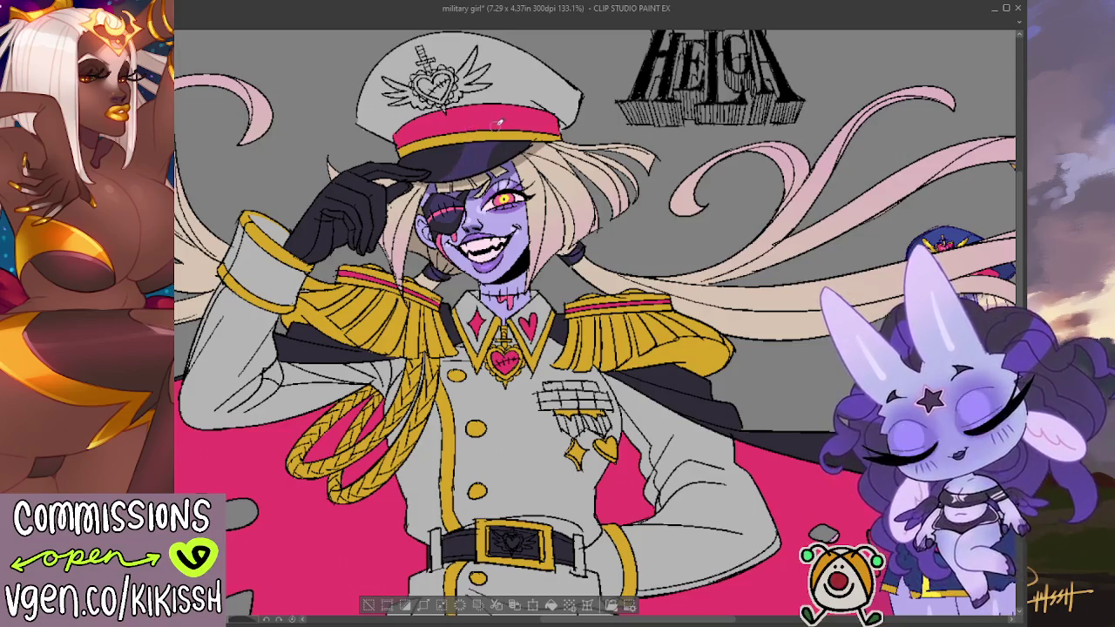
scroll(734, 335, down, 2)
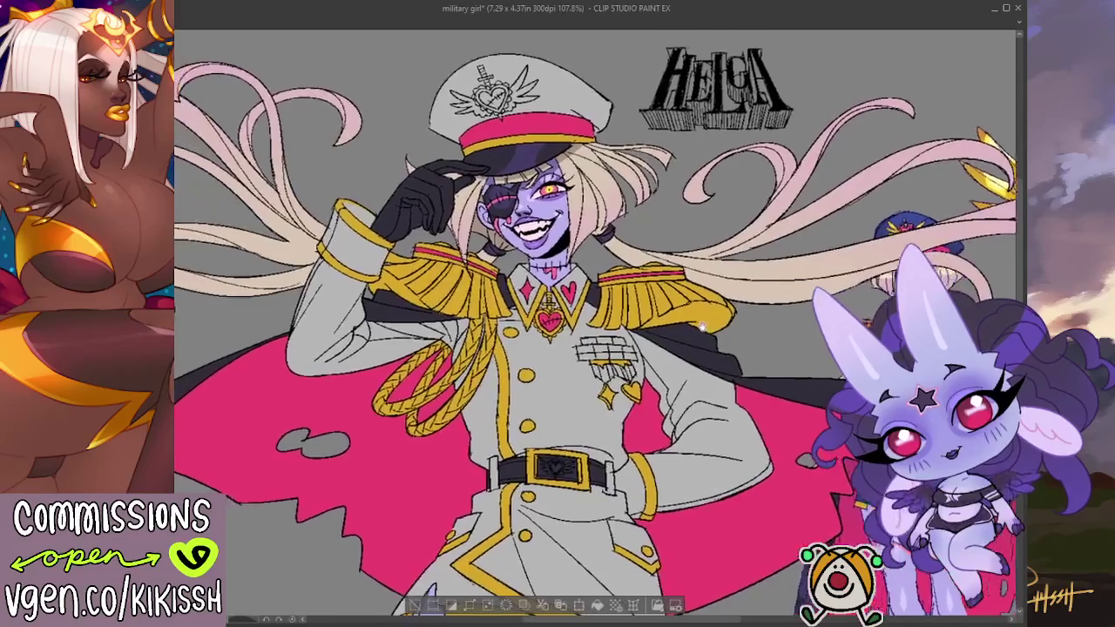
scroll(734, 335, up, 2)
drag(734, 336, 701, 304)
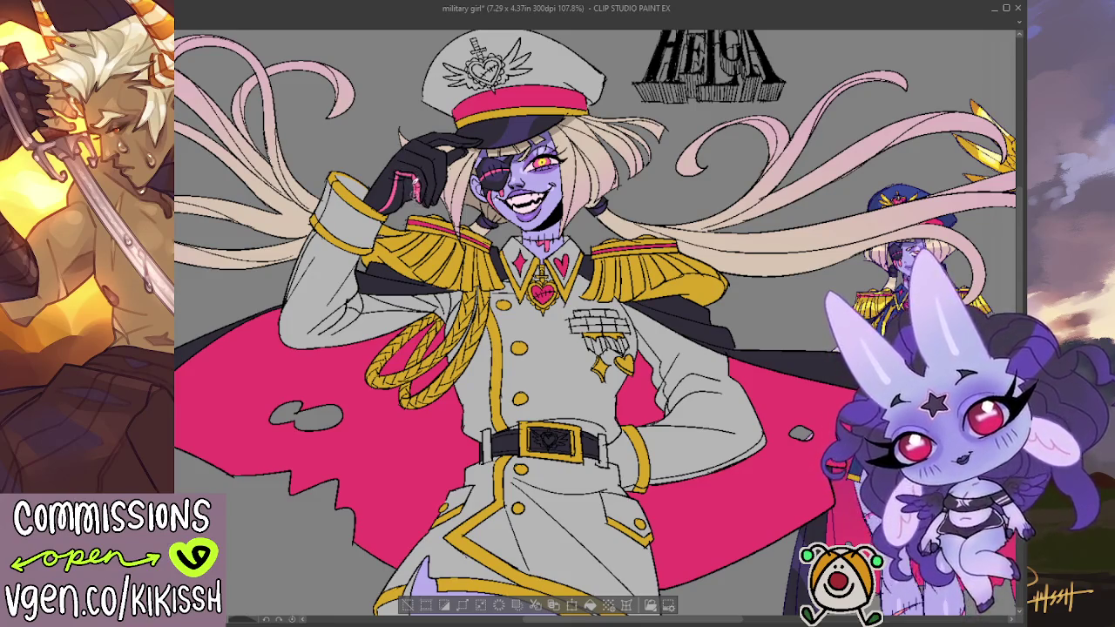
drag(415, 202, 393, 208)
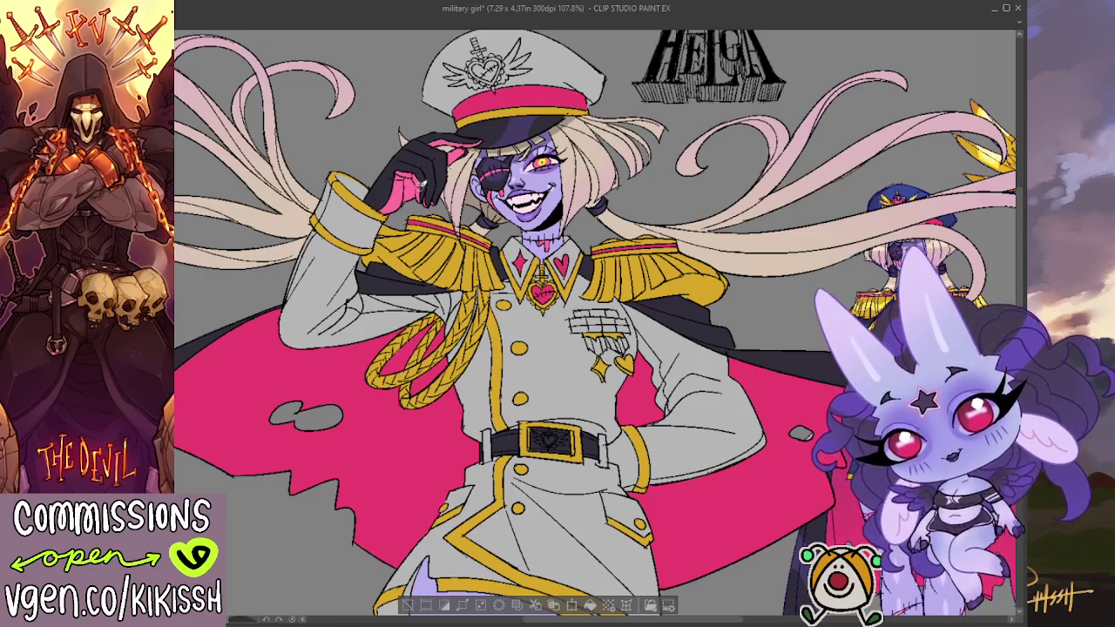
Step: Auto-select the cape's dark region, fill it solid, and deselect
drag(442, 191, 486, 173)
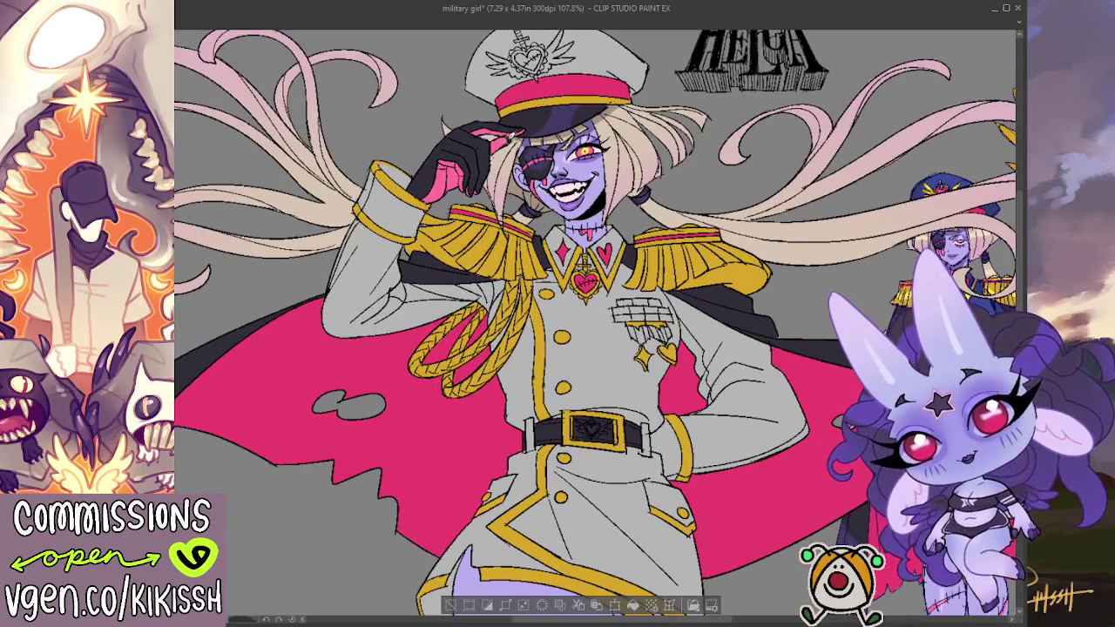
key(ctrl+0)
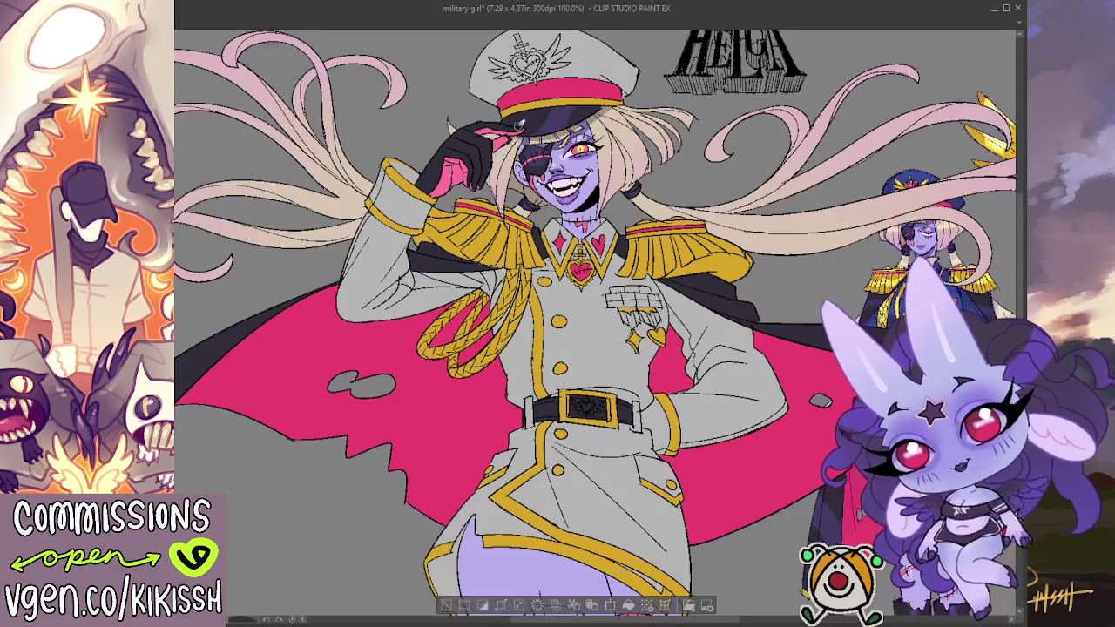
key(ctrl+alt+0)
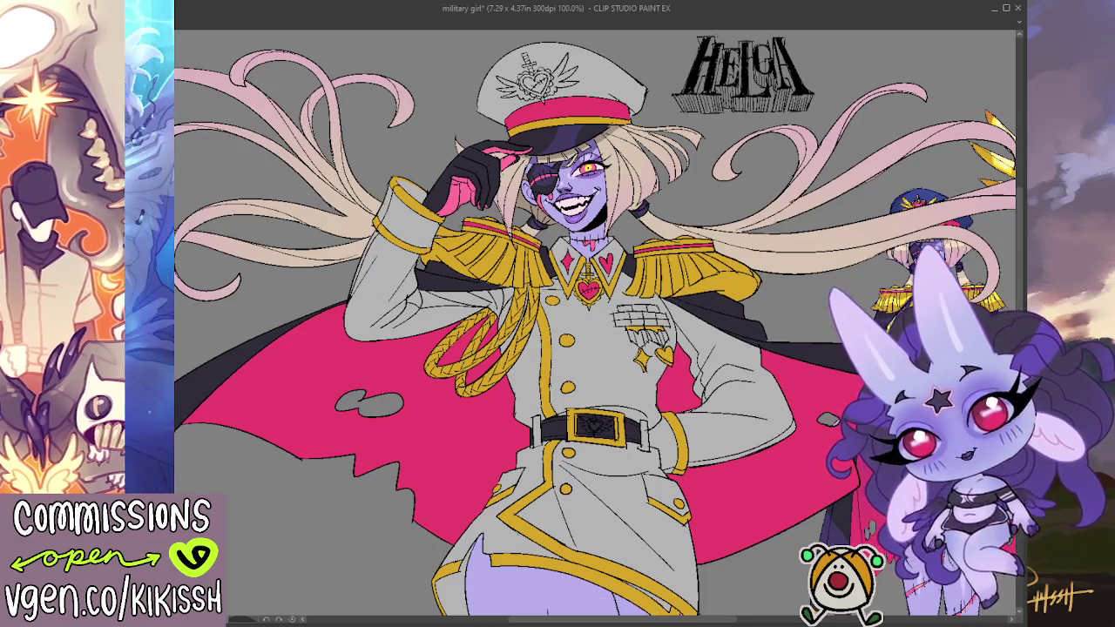
click(723, 309)
key(alt+Delete)
key(ctrl+d)
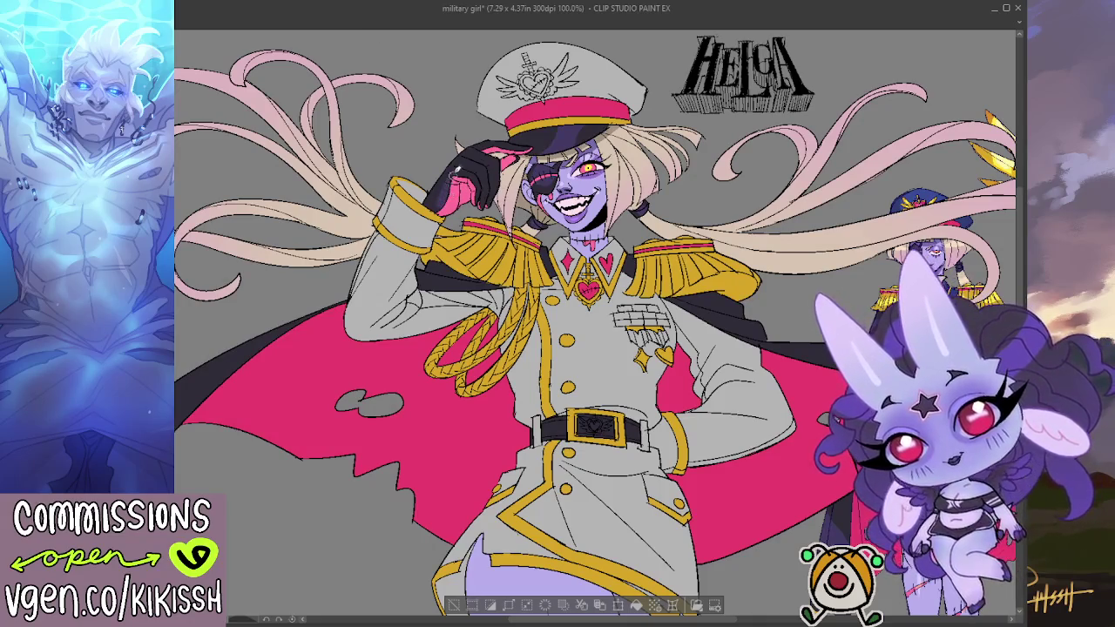